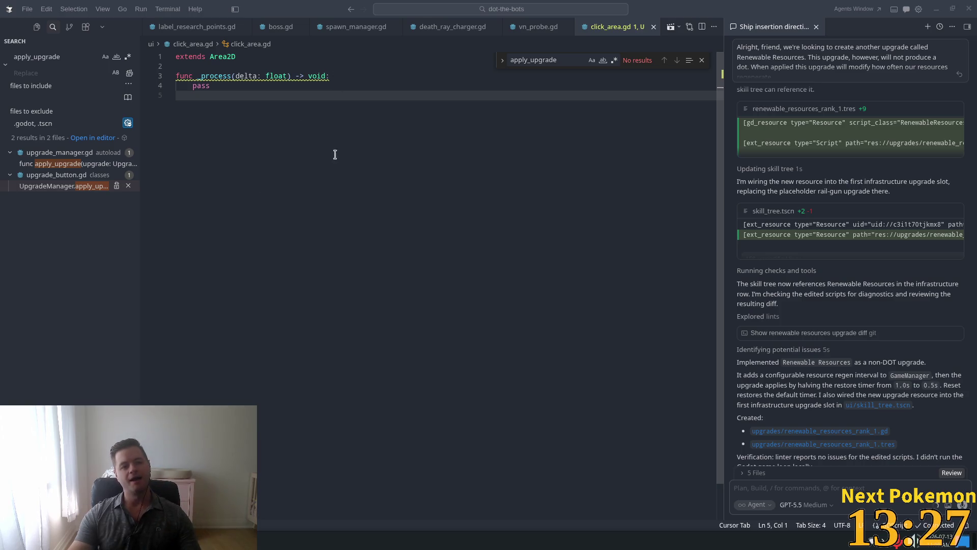
- Send click_area.gd's _process lines to the agent with the request 'follow the cursor around on screen'
drag(222, 95, 173, 76)
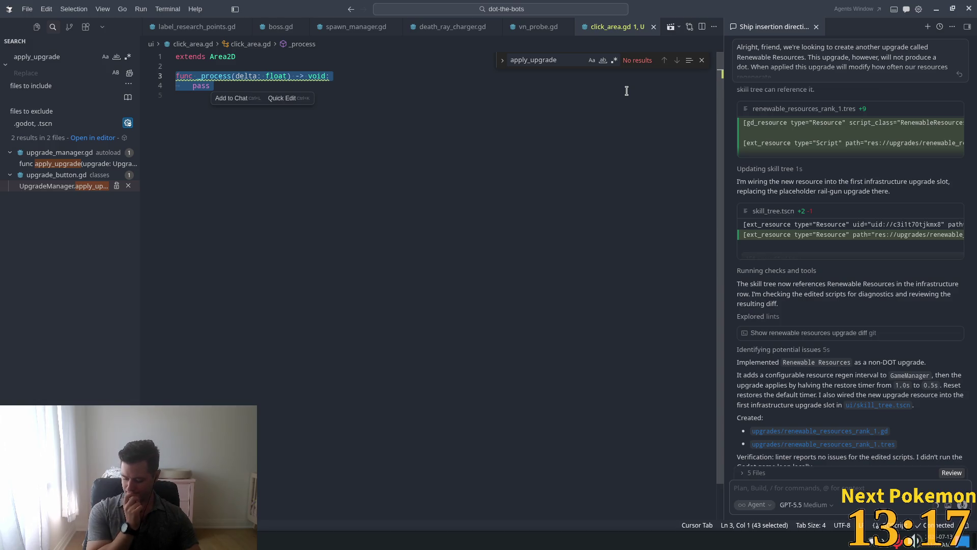
key(ctrl+l)
text(foll)
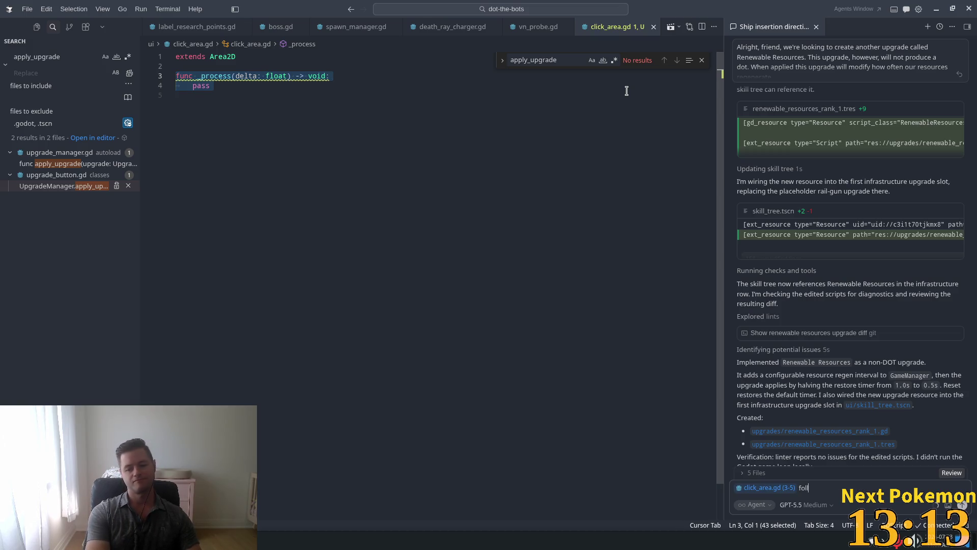
text(ow the)
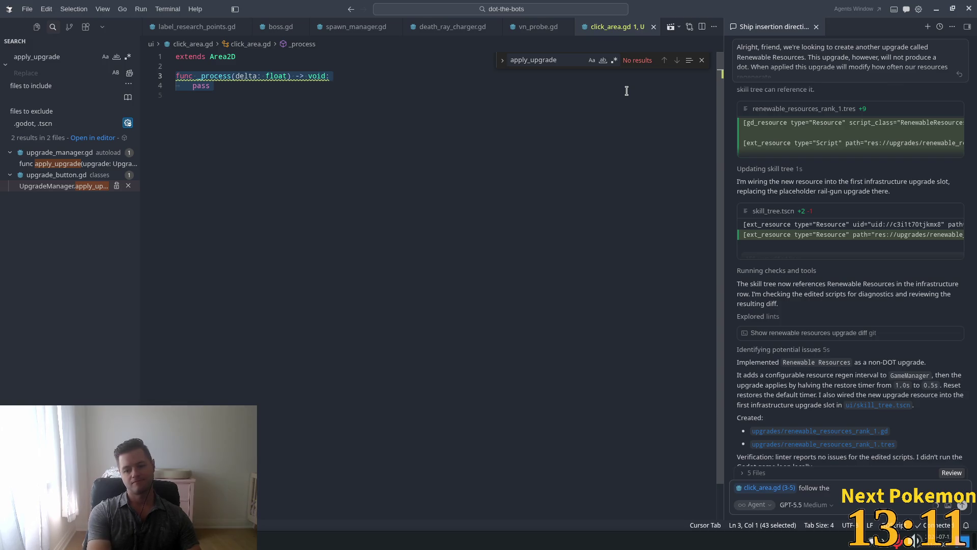
text( cursor around)
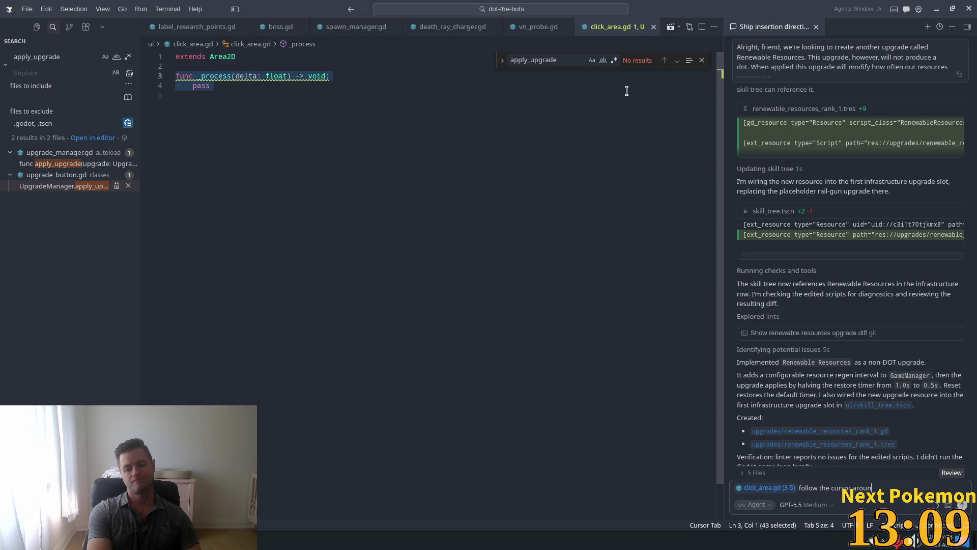
text( on screen)
key(Return)
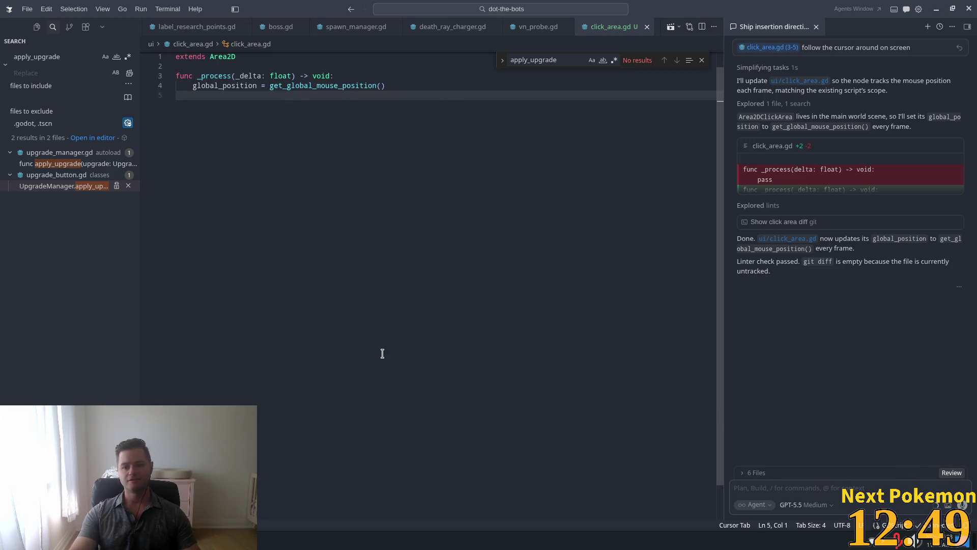
key(alt+Tab)
key(alt+Tab)
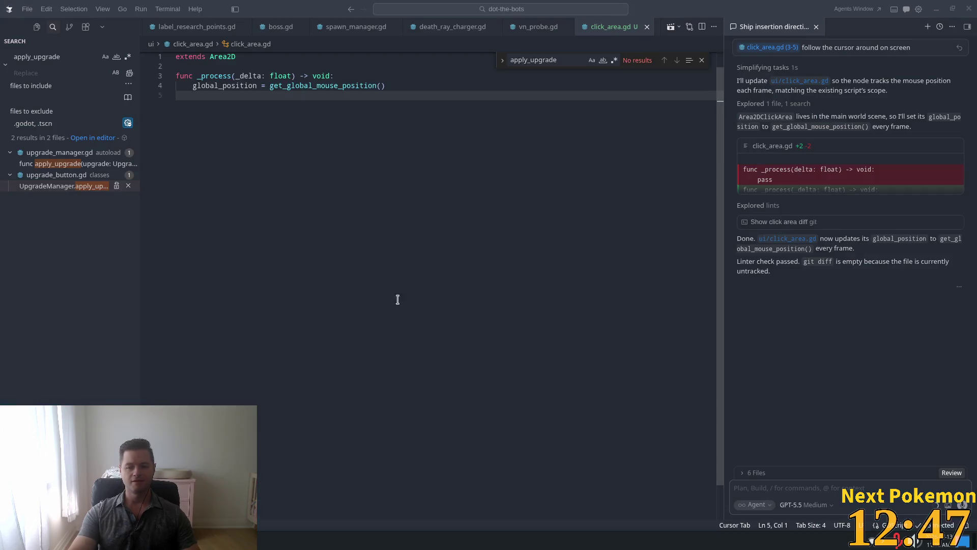
key(alt+Tab)
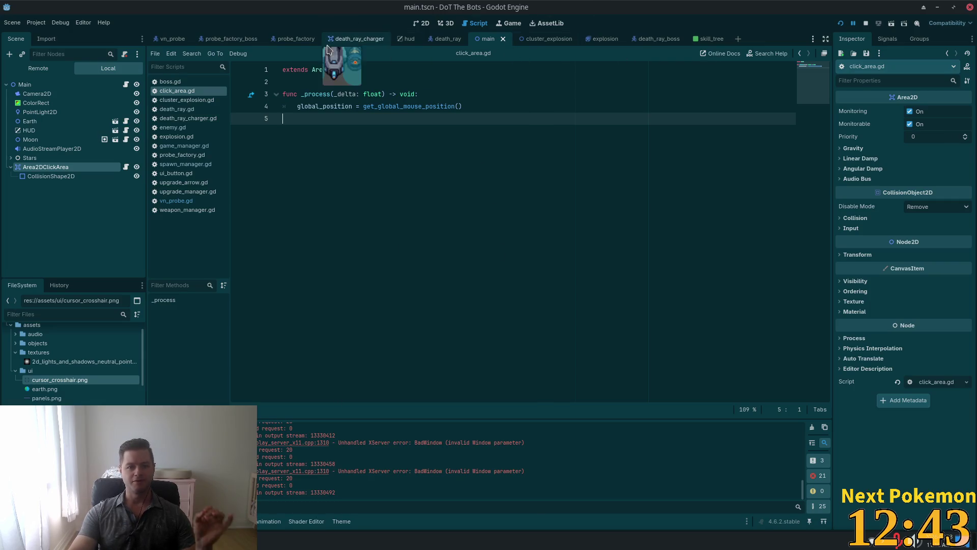
- Add a Sprite2D child under Area2DClickArea in the 2D view
click(418, 24)
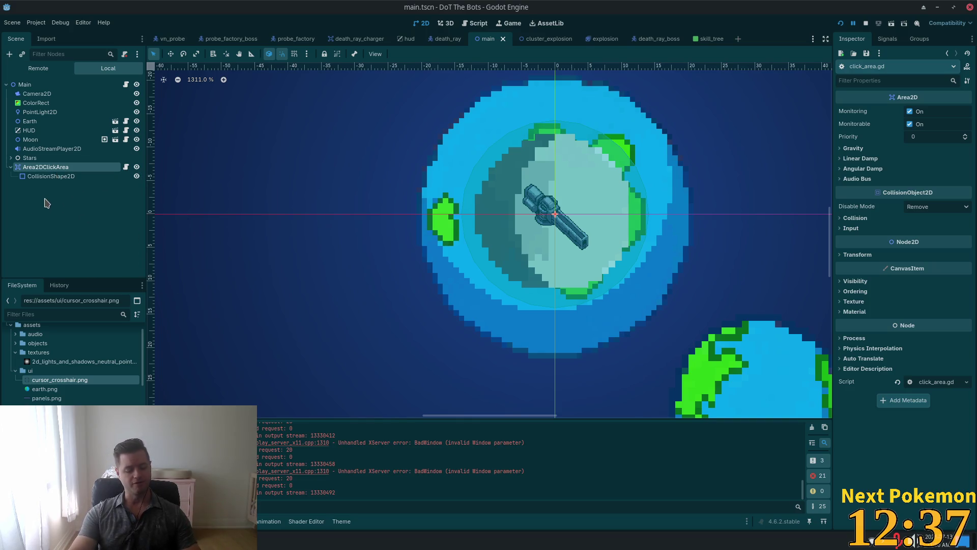
key(ctrl+a)
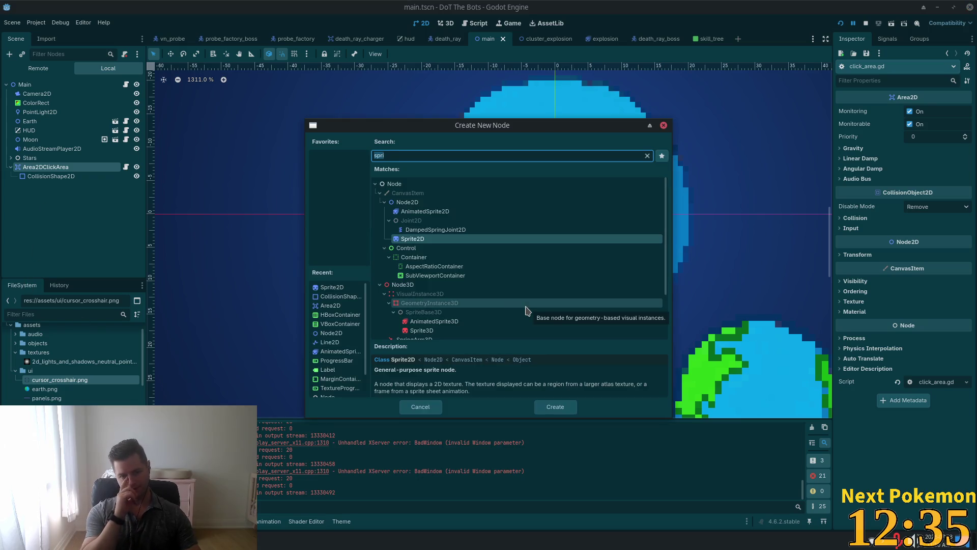
key(BackSpace)
key(BackSpace)
key(BackSpace)
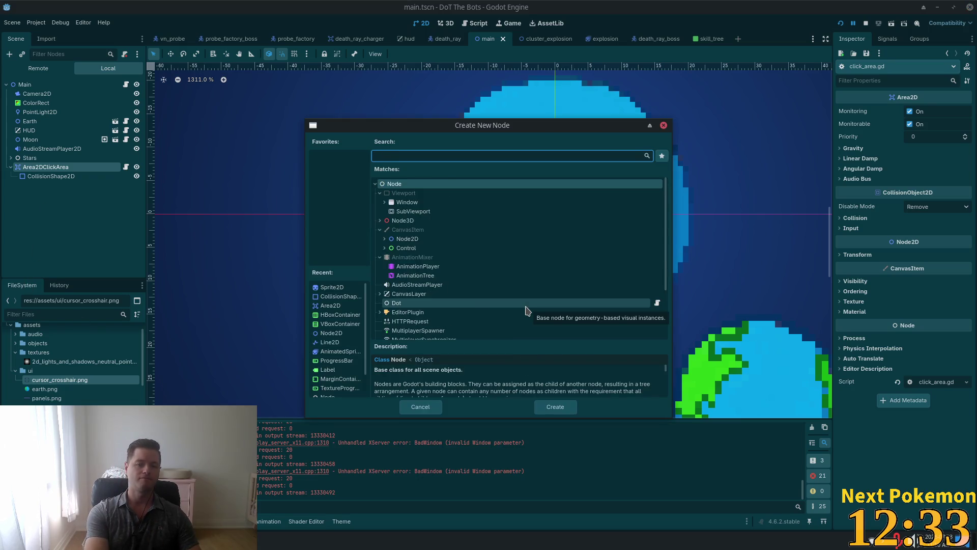
text(sprite)
key(Return)
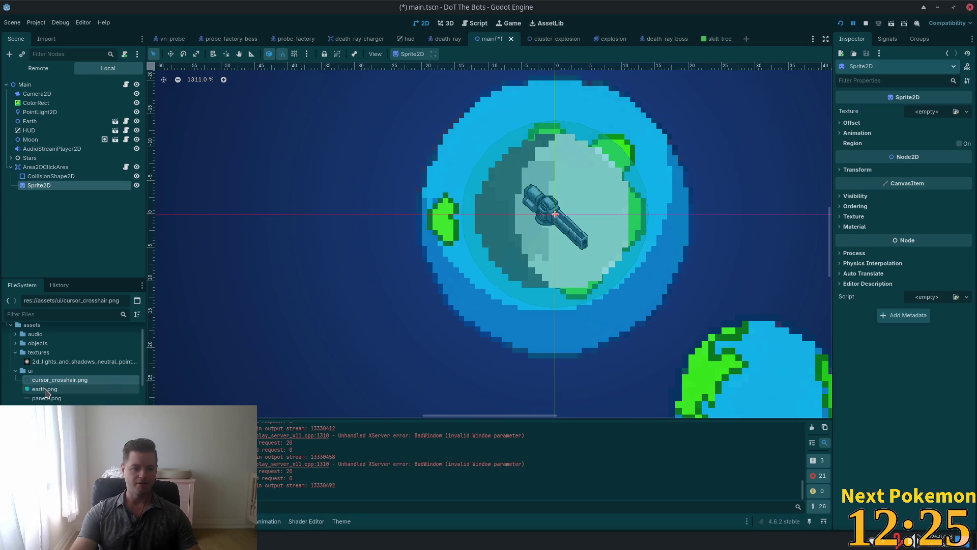
- Give the sprite the earth.png texture, then save, run the game and start playing
mouse_move(45, 389)
mouse_down()
mouse_move(923, 185)
mouse_move(936, 113)
mouse_up()
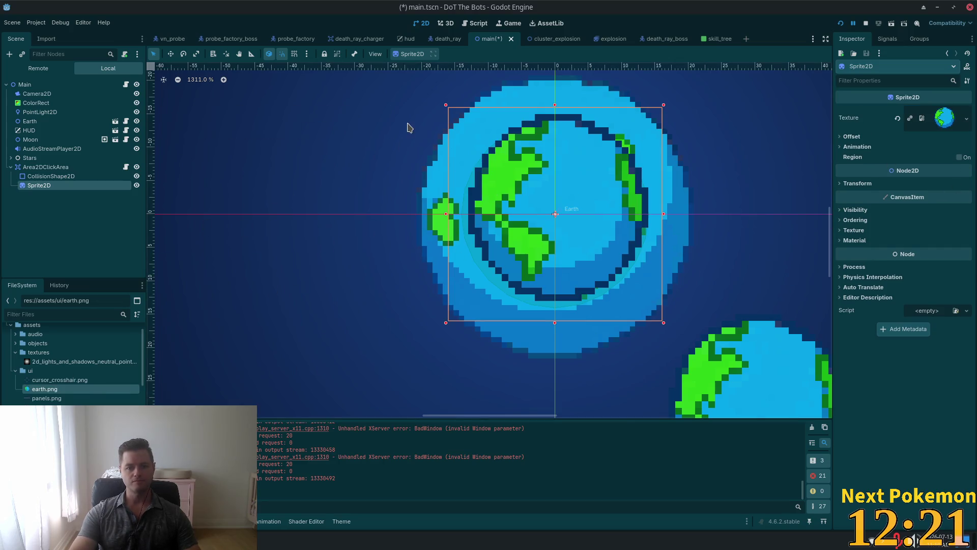
key(F5)
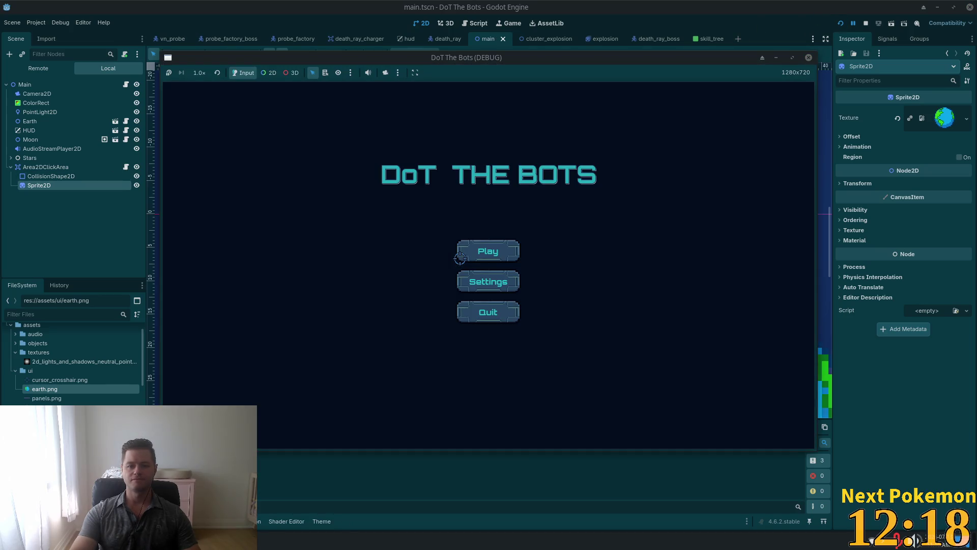
click(460, 252)
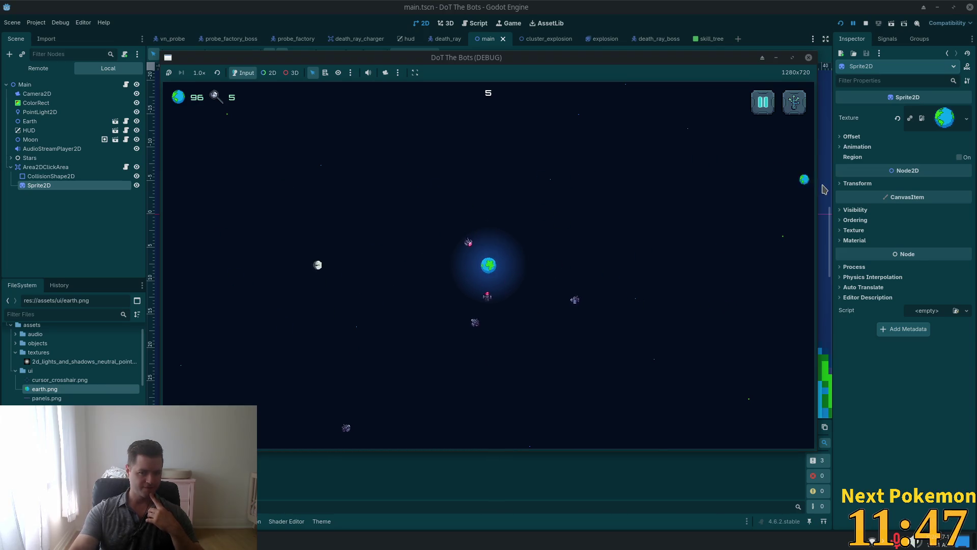
- Close the game window after playtesting the Earth click area
click(866, 23)
- Attach the _process lines and ask the agent if lag comes from using _process instead of _physics_process
key(alt+Tab)
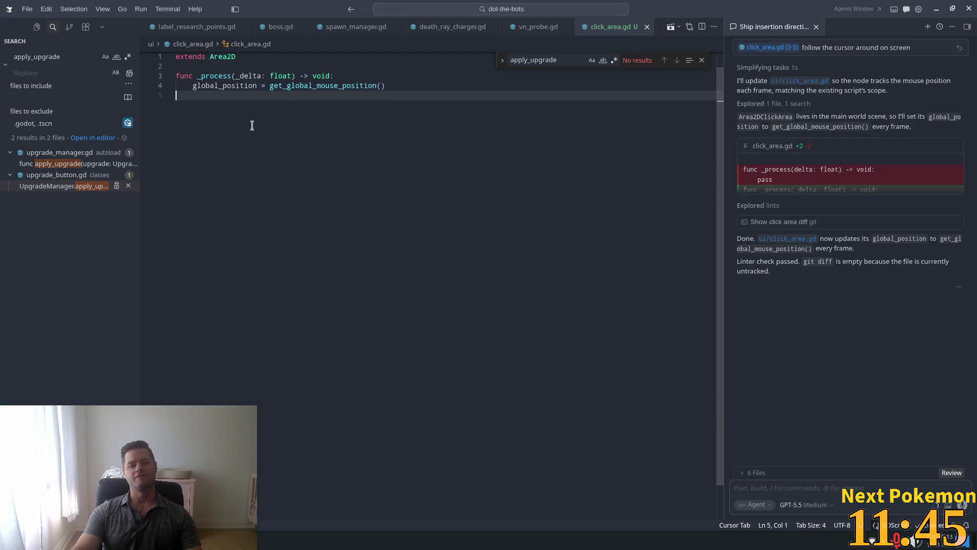
key(shift+Up)
key(shift+Up)
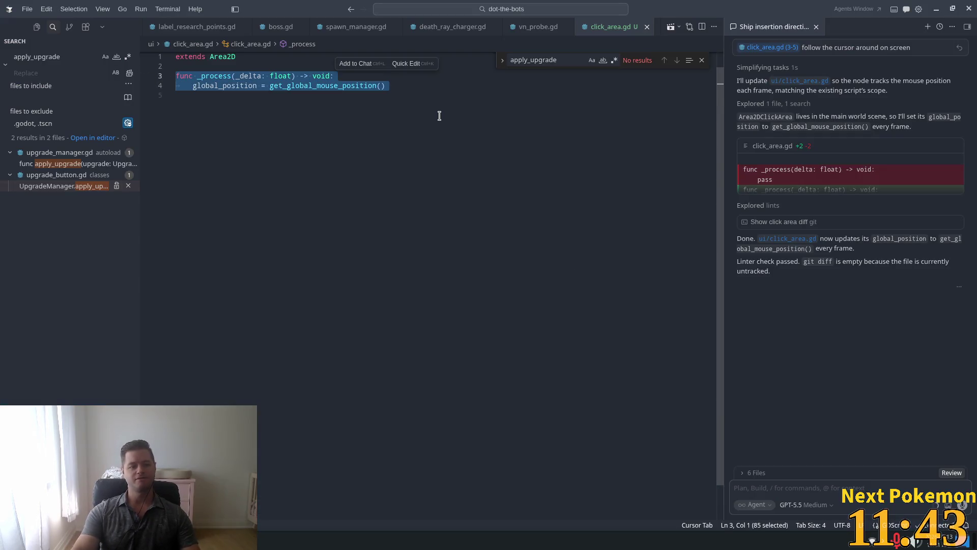
key(ctrl+l)
text(t)
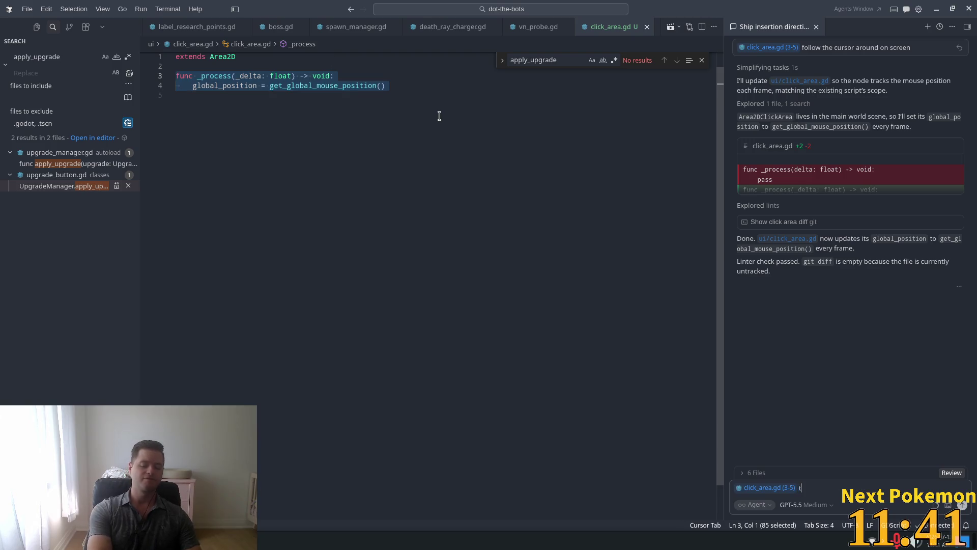
text(his lags behi)
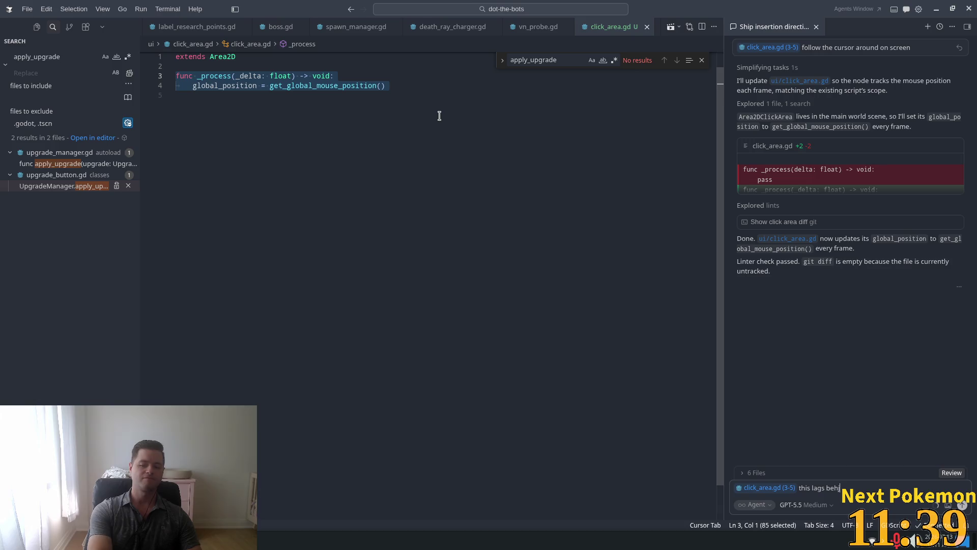
key(BackSpace)
text(trh)
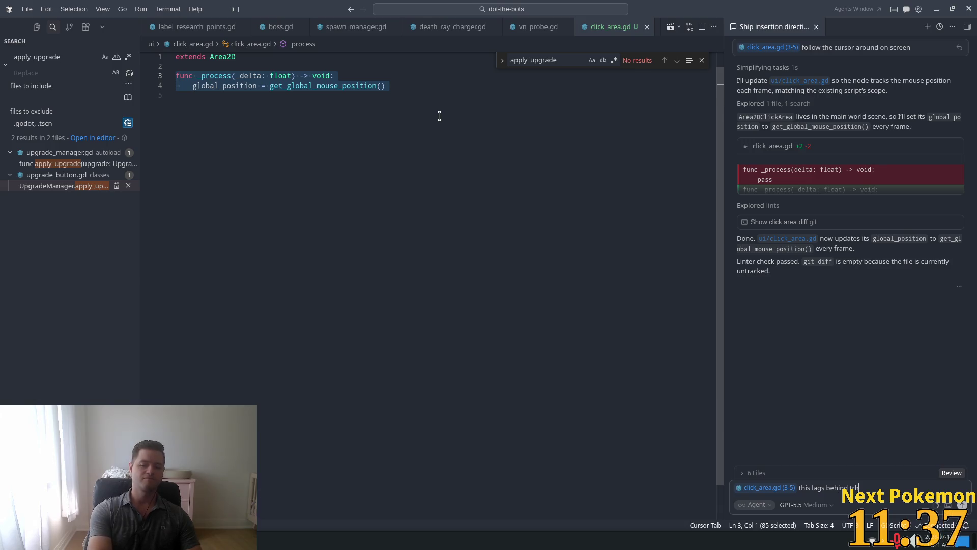
text( t)
text(curs)
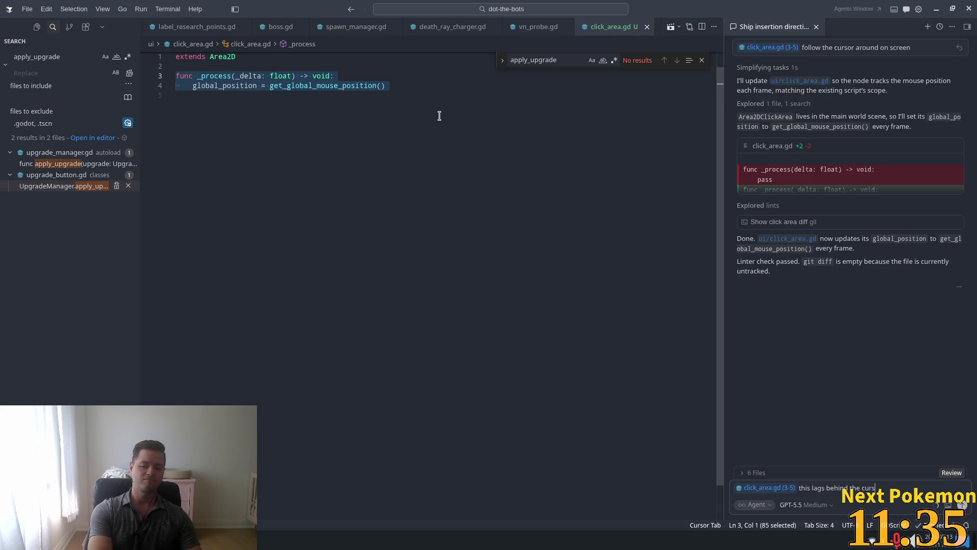
text( bit)
text(, would)
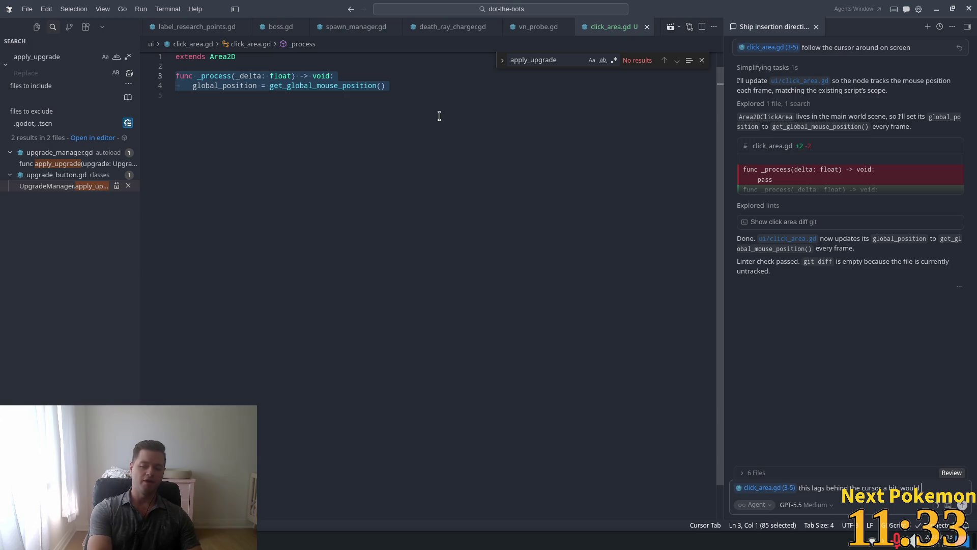
text( that be be)
text(caus)
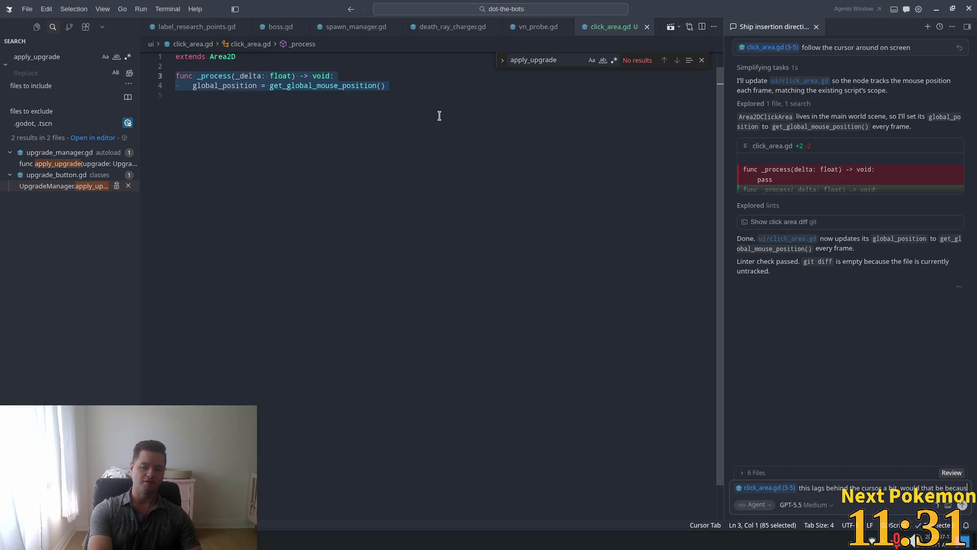
text(e it')
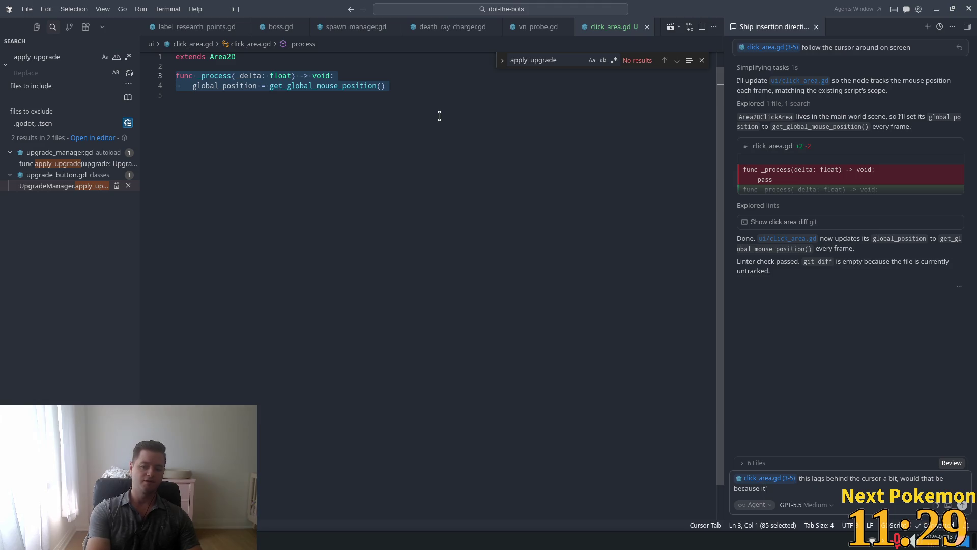
text(s in )
text(the proc)
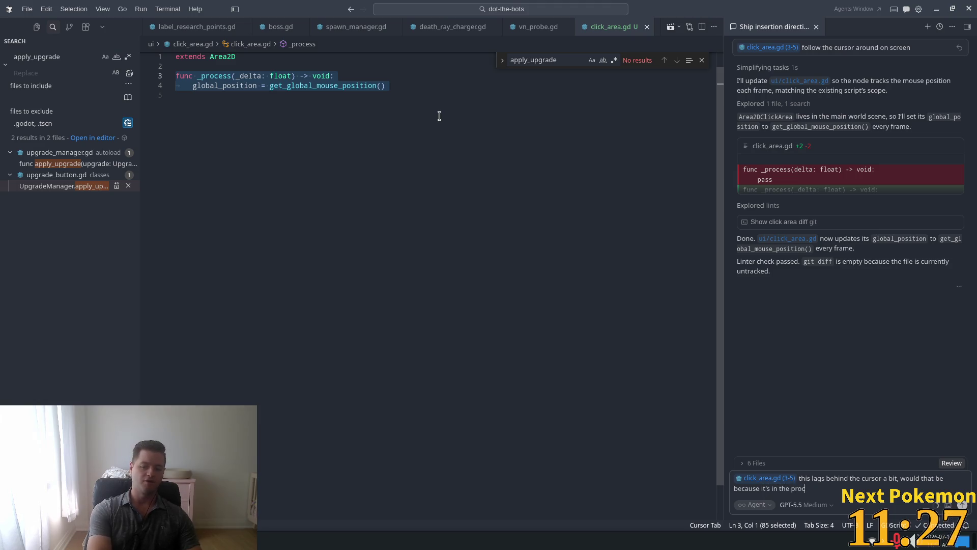
text( in)
key(BackSpace)
key(BackSpace)
text(t)
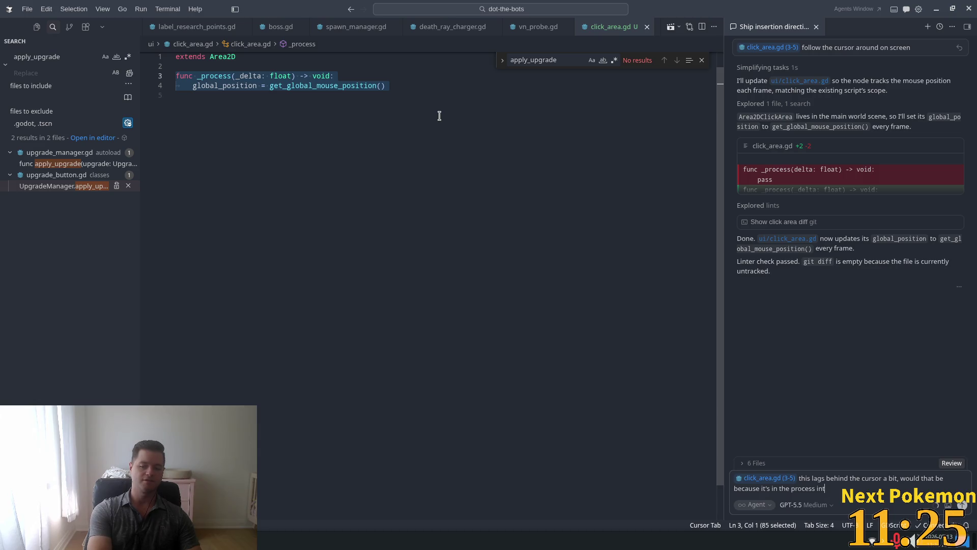
key(BackSpace)
key(BackSpace)
text(stead of)
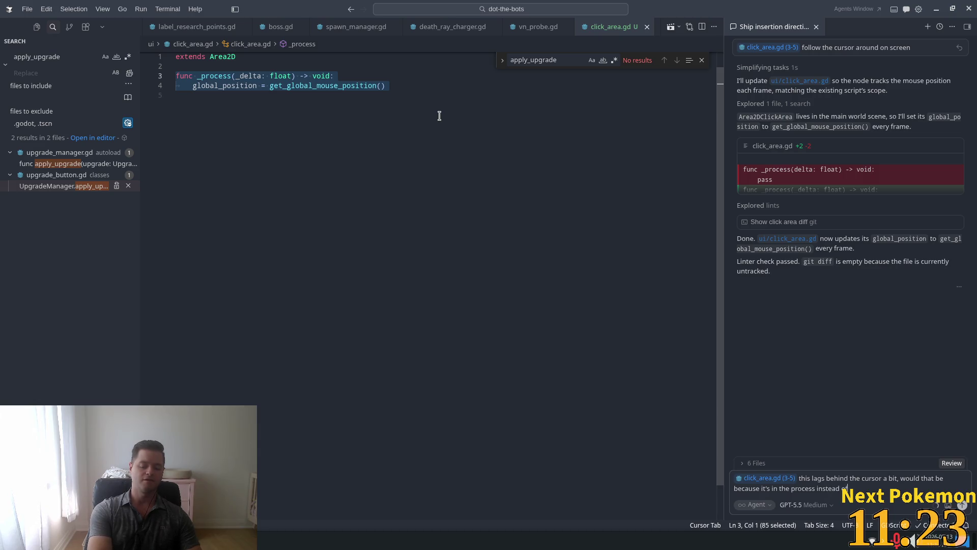
text( the physics pr)
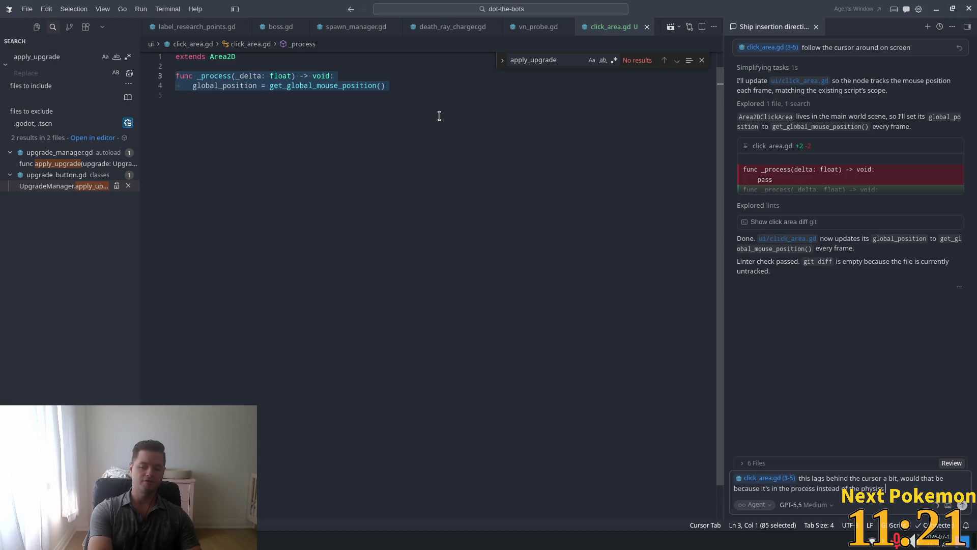
text(ocess)
text( function)
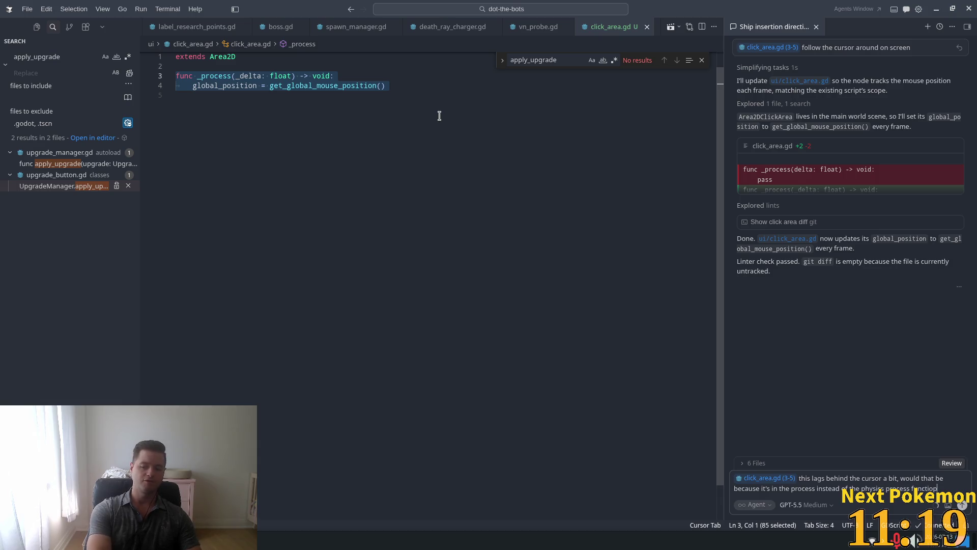
key(BackSpace)
key(Return)
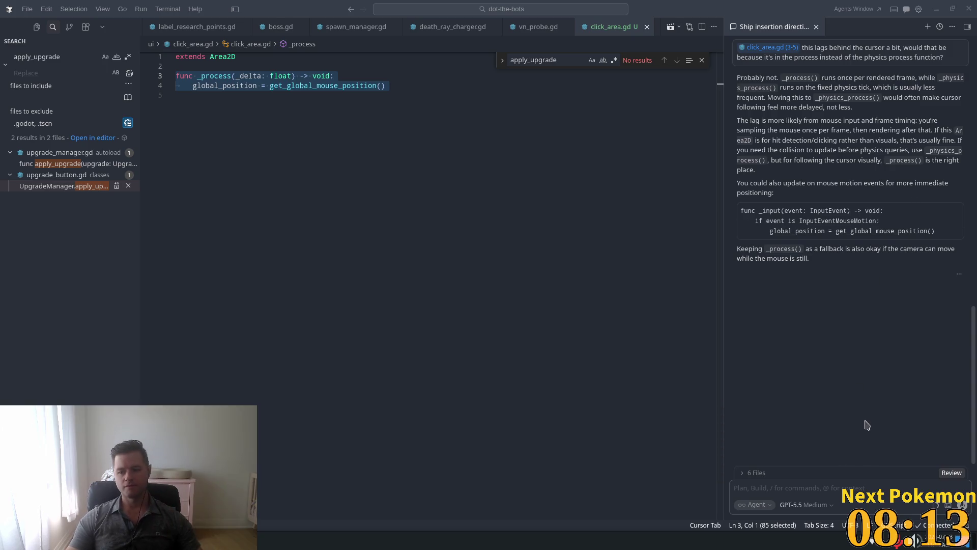
- Insert the agent's suggested _input mouse-motion function into click_area.gd
click(407, 163)
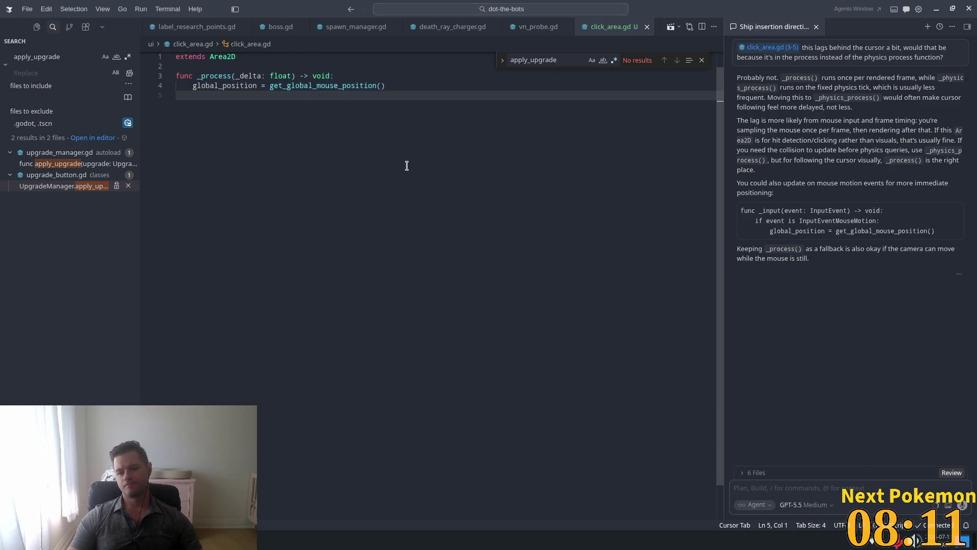
key(Return)
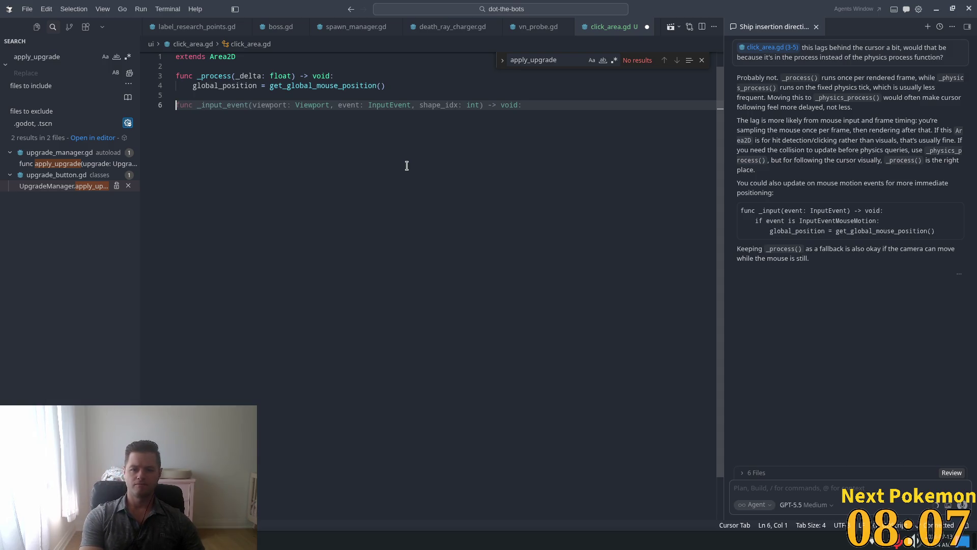
drag(936, 231, 744, 211)
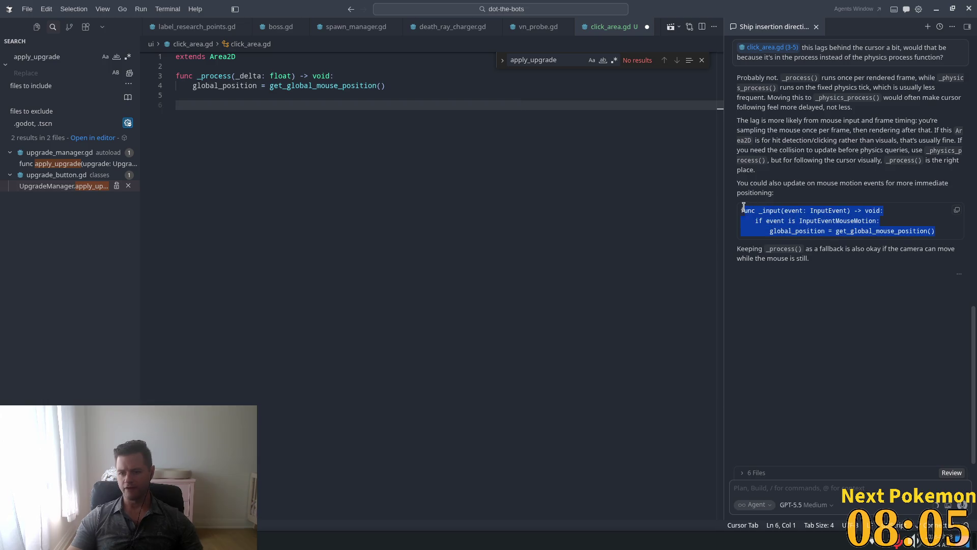
click(223, 140)
key(Tab)
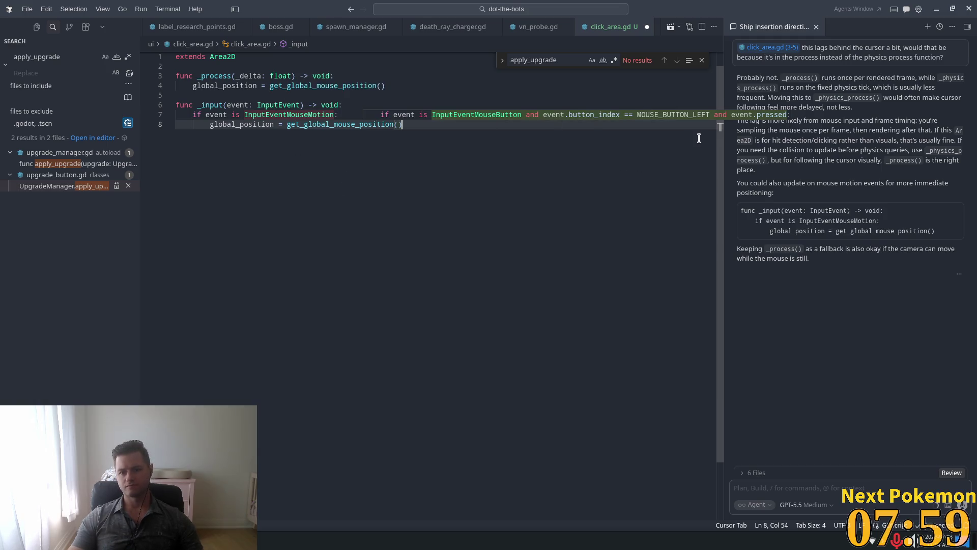
- Delete the old _process function and run the project from Godot
click(287, 106)
click(330, 76)
drag(397, 83, 239, 57)
key(BackSpace)
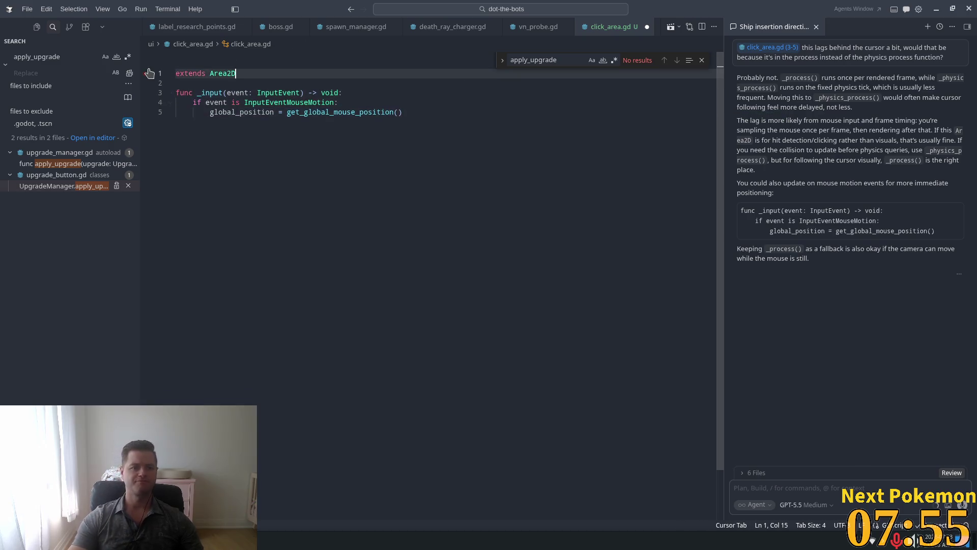
key(alt+Tab)
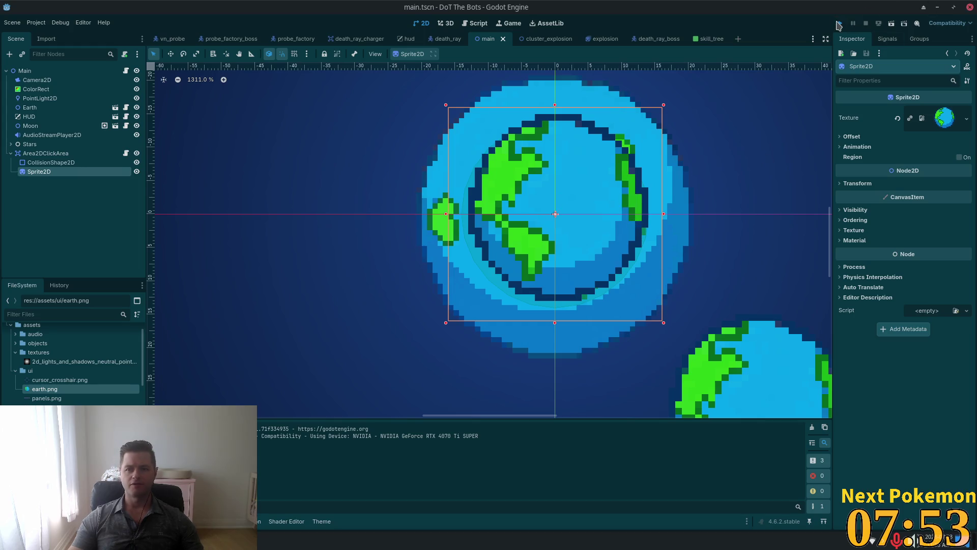
click(838, 24)
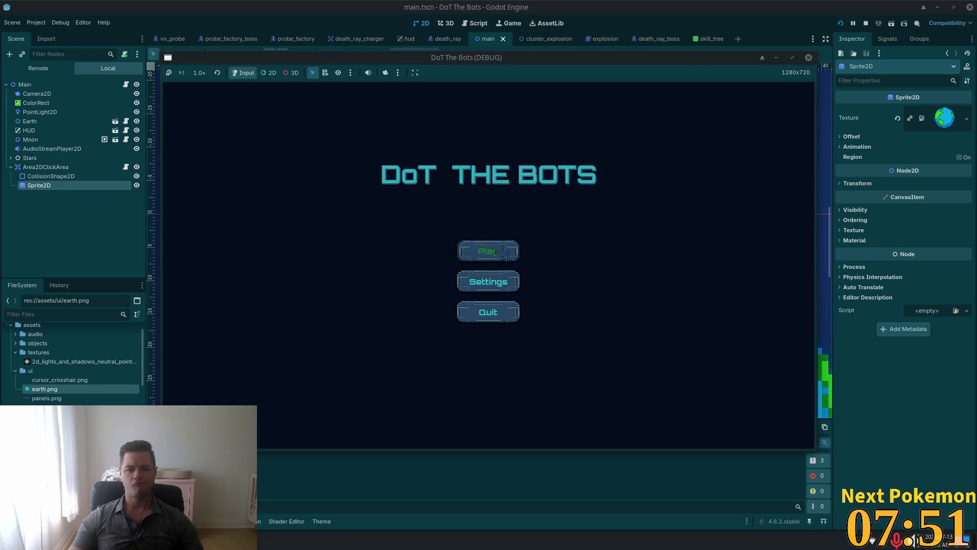
- Play a round of DoT The Bots through to Game Over, then start a new game
click(502, 252)
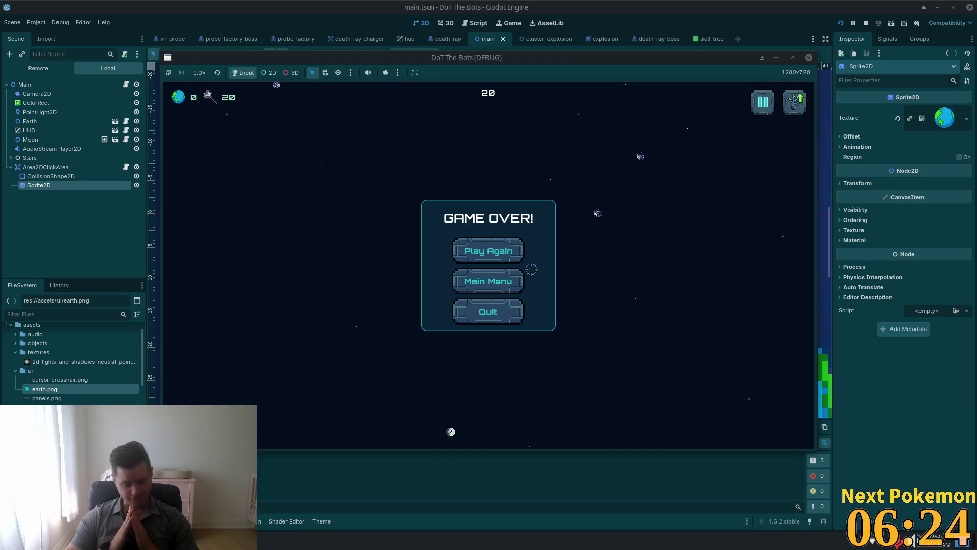
click(503, 255)
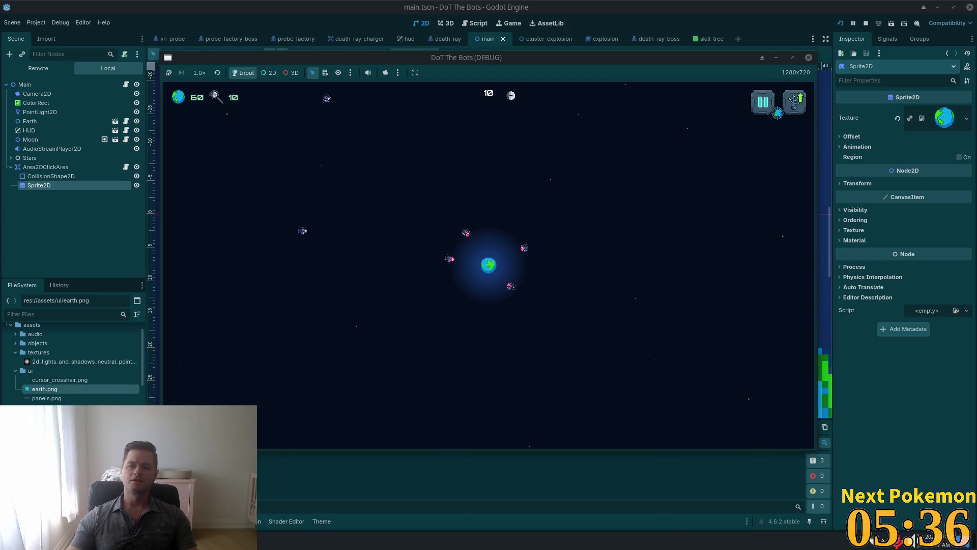
- Stop the running game with F8 after the second round
key(F8)
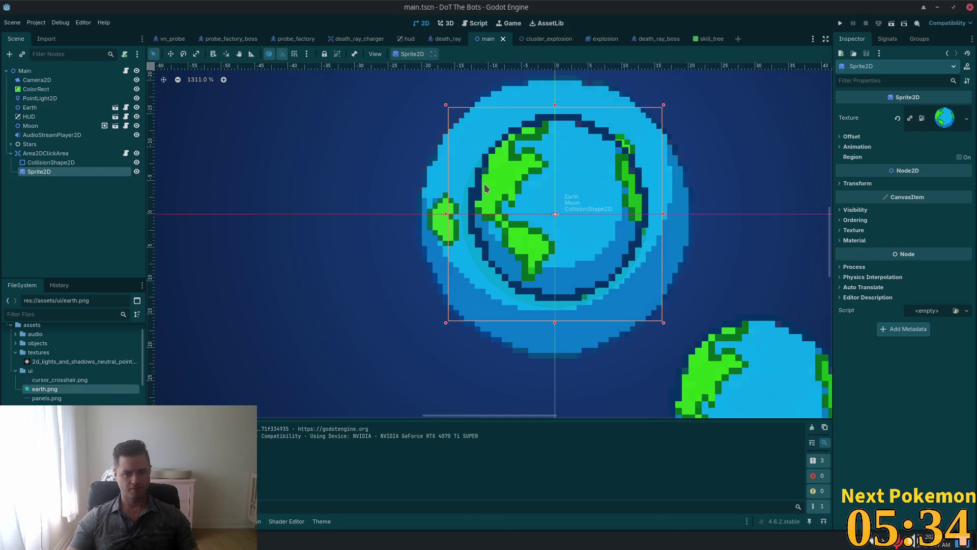
- Open weapon_manager.gd in Cursor through Quick Open using the search 'weapon'
key(alt+Tab)
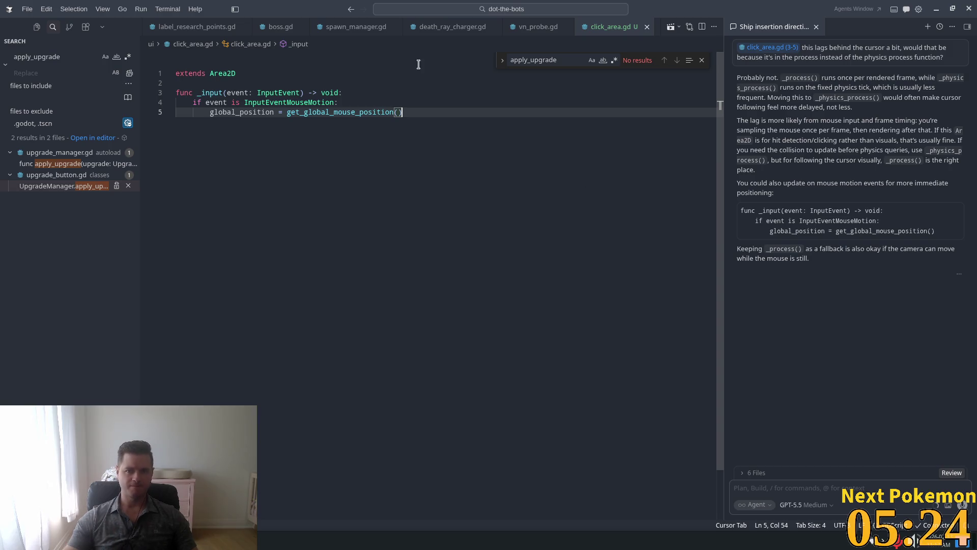
key(super)
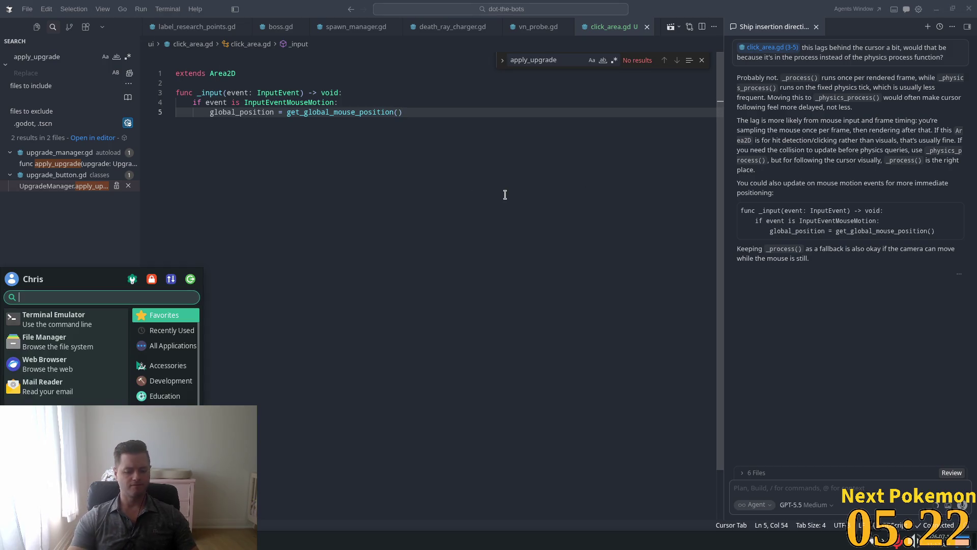
key(Escape)
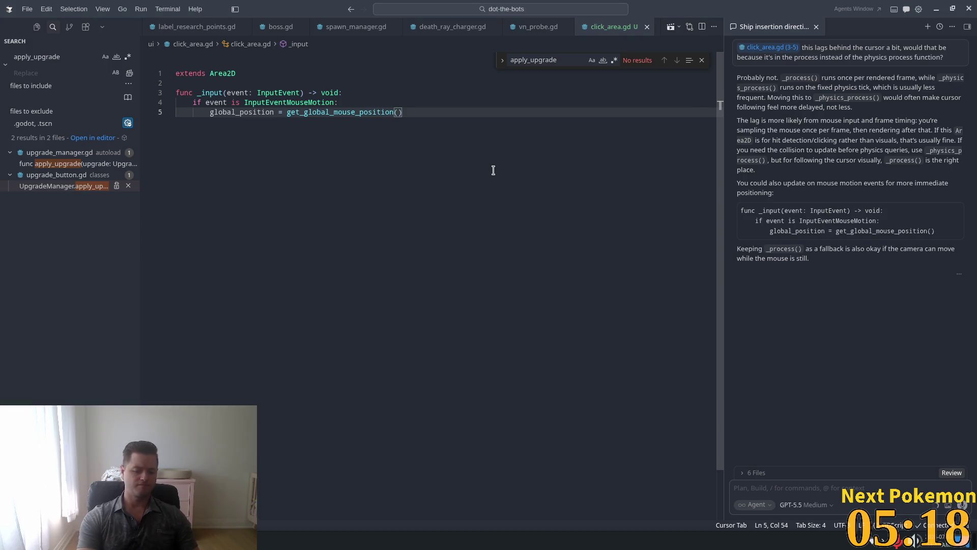
key(ctrl+p)
text(weapon)
key(Return)
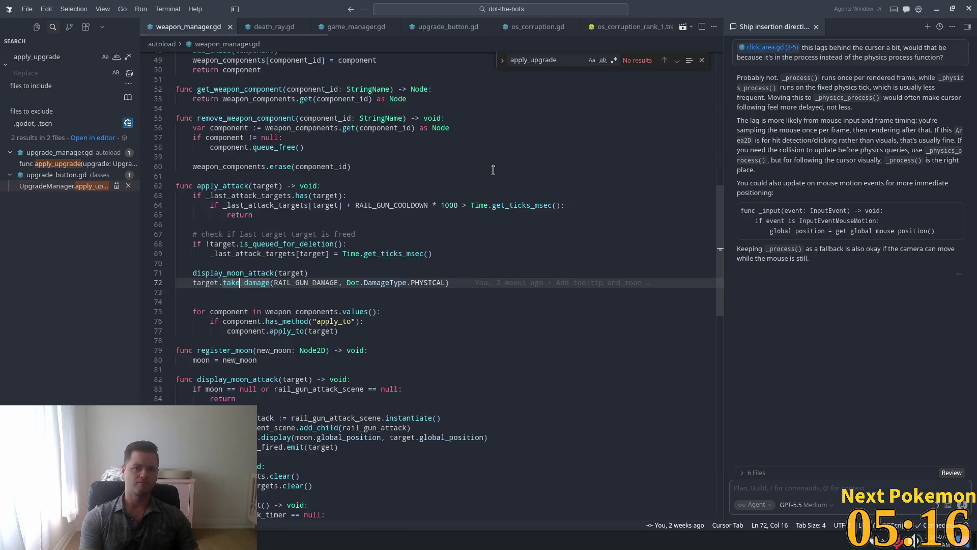
- Inspect apply_attack's cooldown return, its _last_attack_targets uses and where apply_attack is called
click(295, 219)
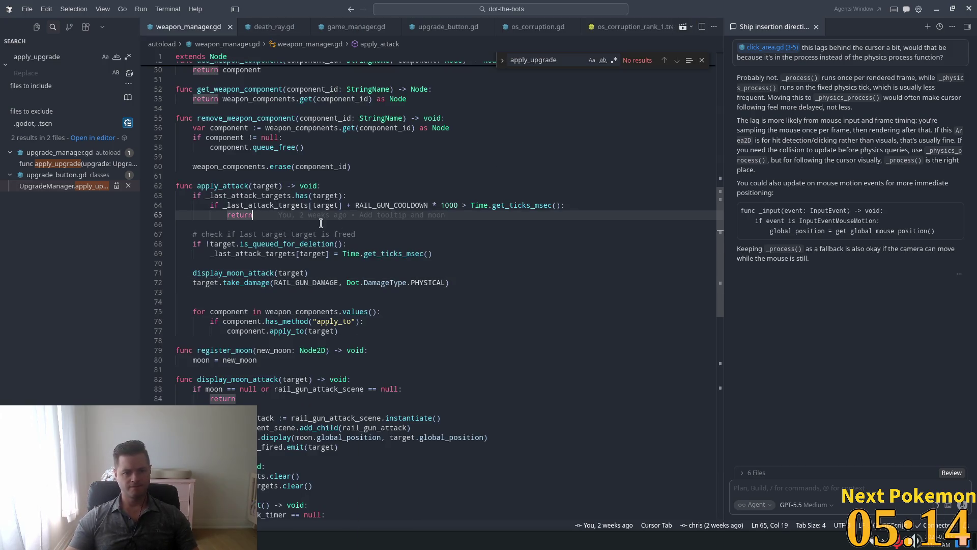
scroll(369, 228, up, 5)
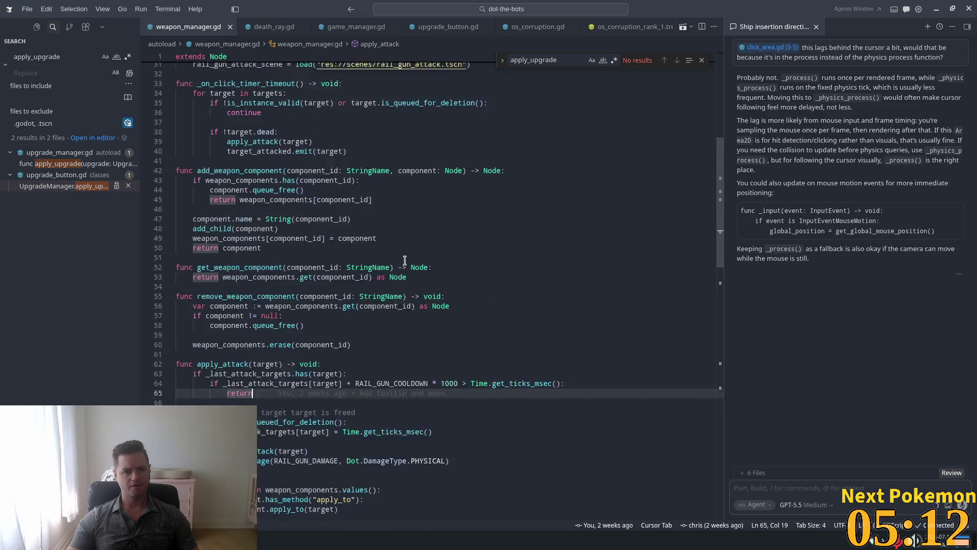
scroll(468, 264, down, 3)
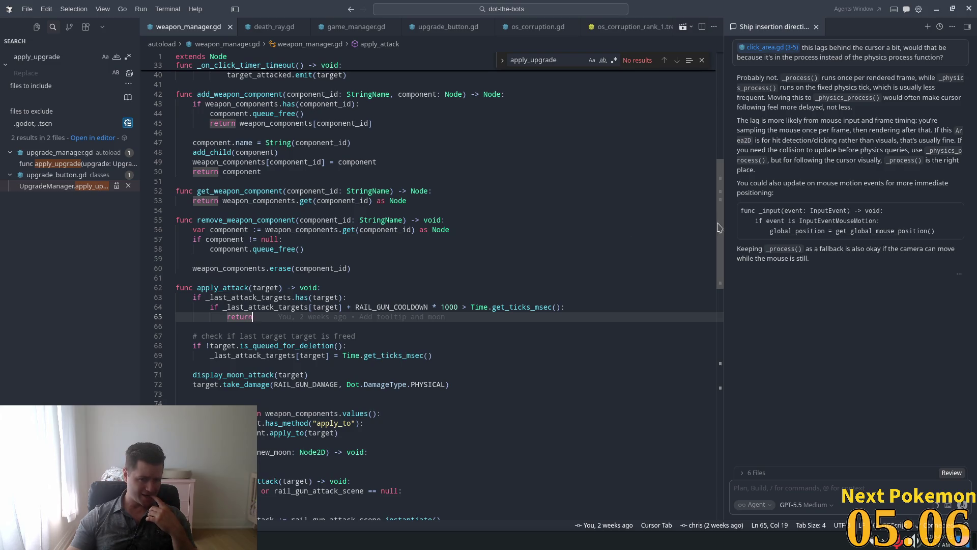
scroll(719, 228, down, 3)
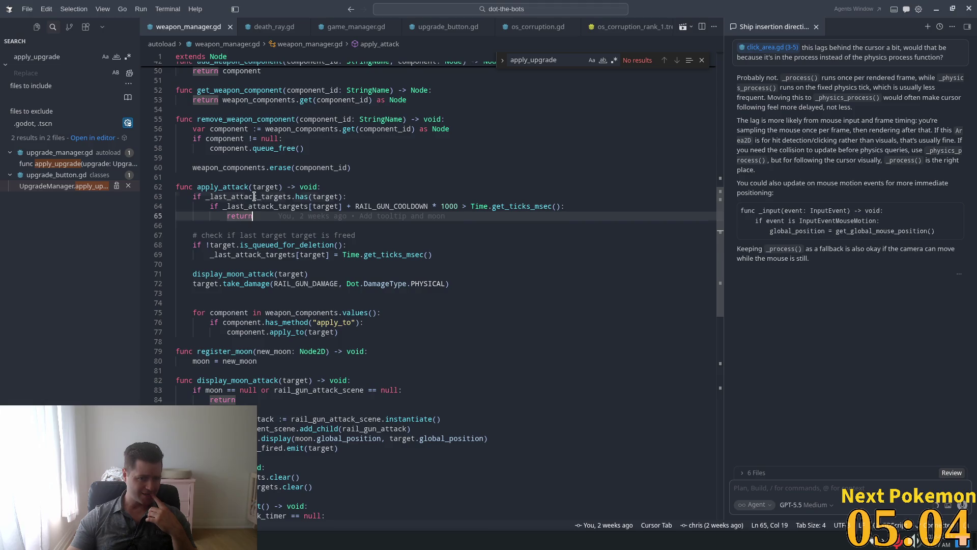
double_click(254, 196)
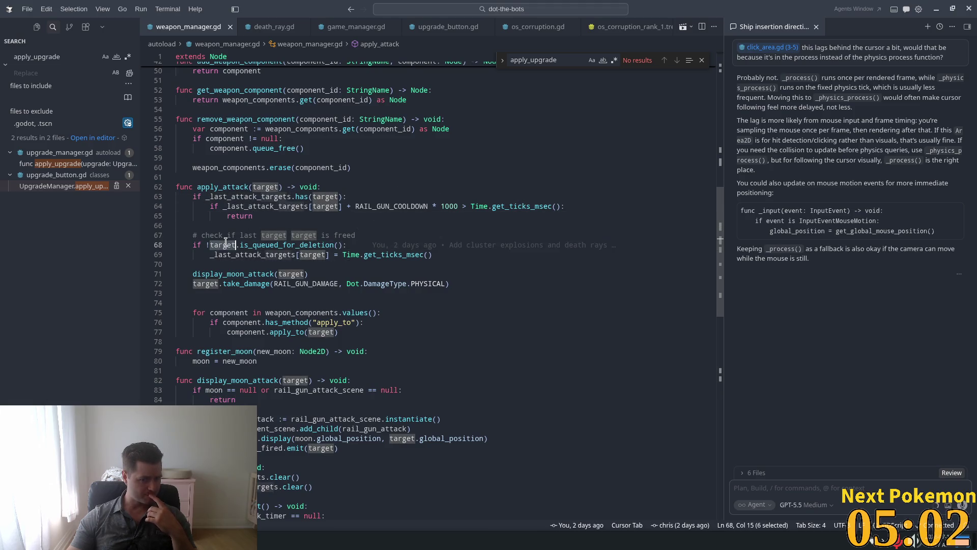
double_click(222, 187)
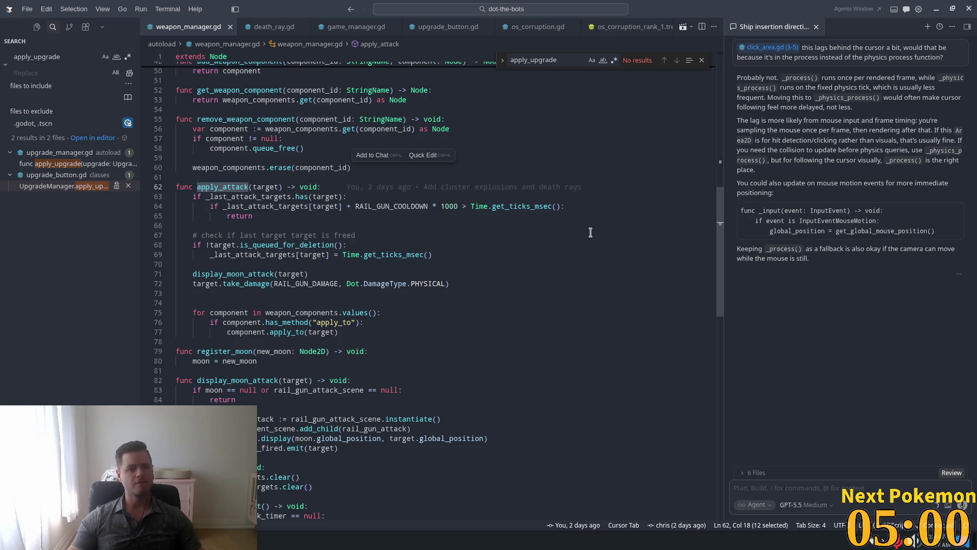
key(ctrl+f)
key(Return)
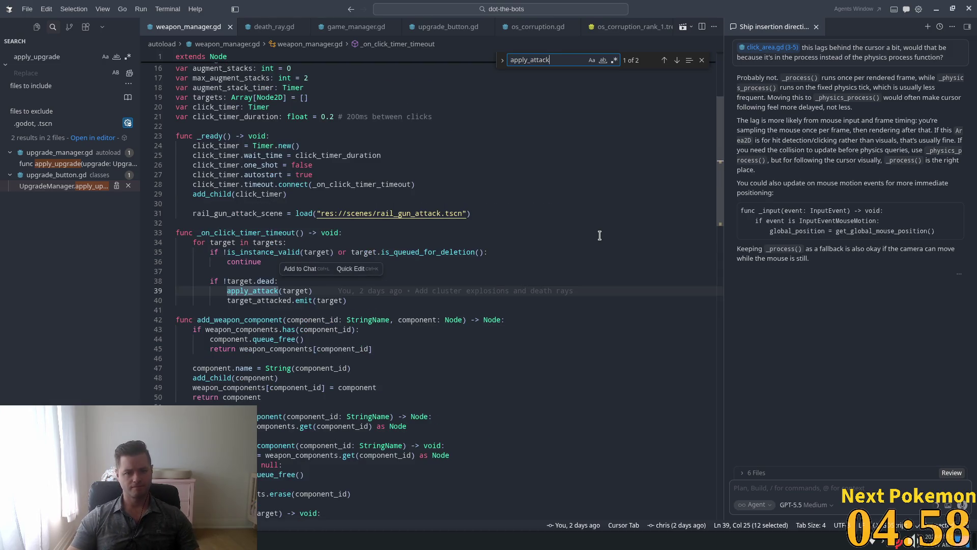
- Trace how target and the targets list are used in weapon_manager.gd
double_click(235, 281)
double_click(267, 242)
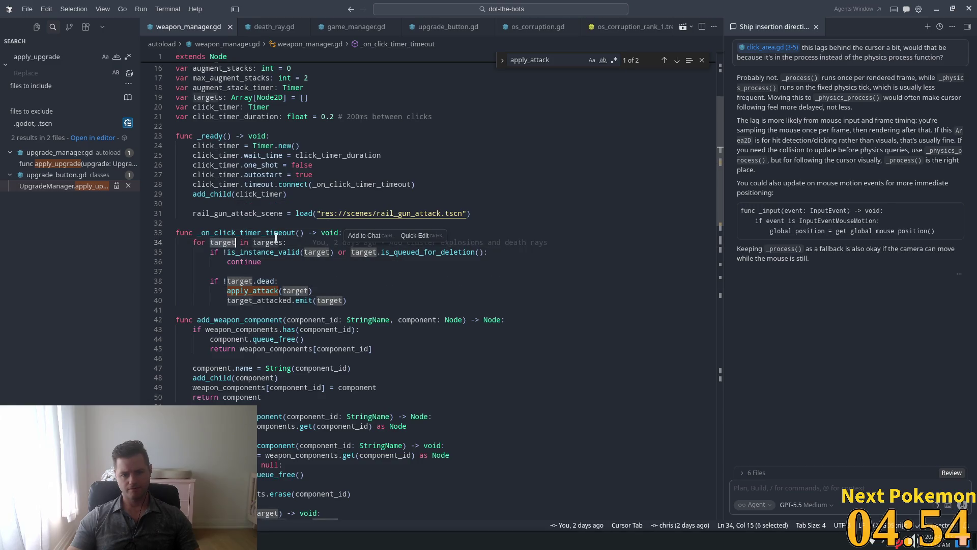
key(ctrl+f)
text(targets)
key(Return)
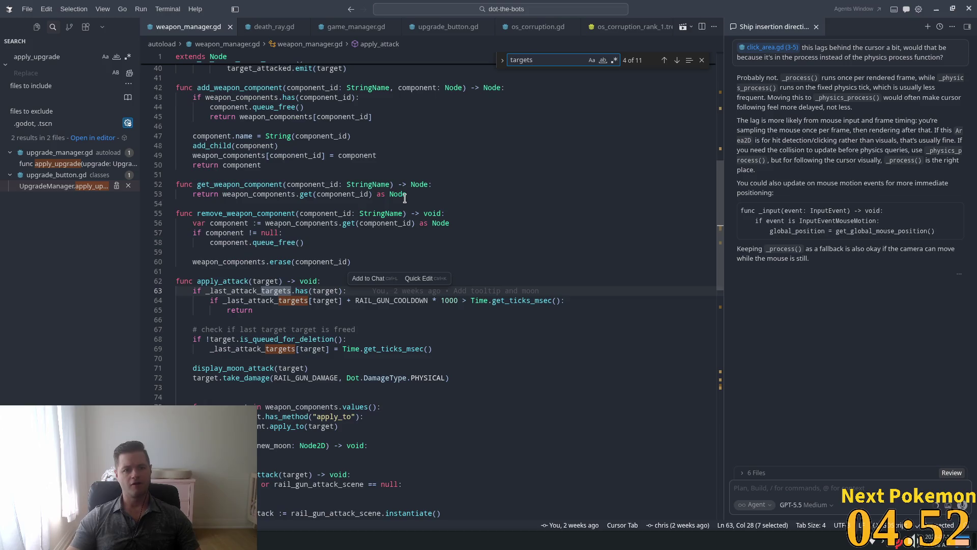
double_click(51, 57)
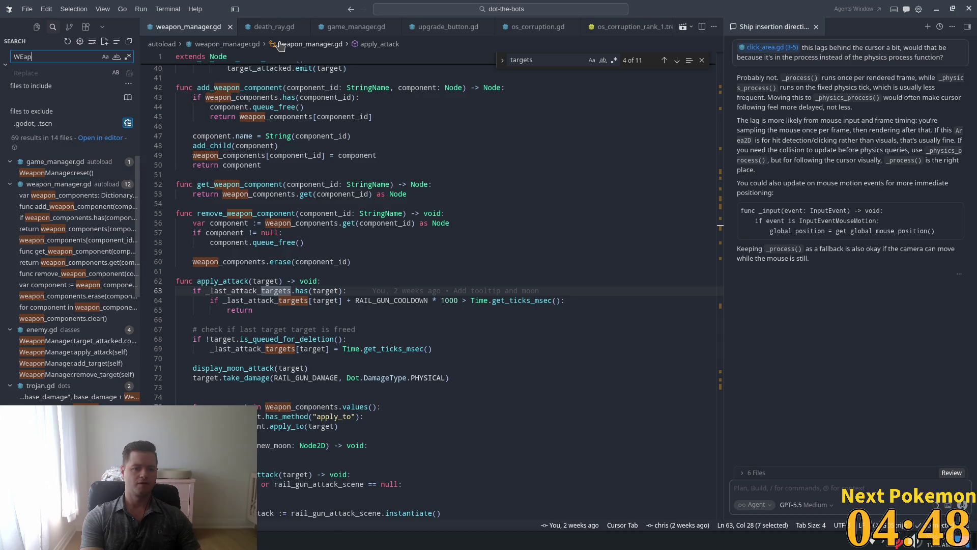
key(BackSpace)
text(apon)
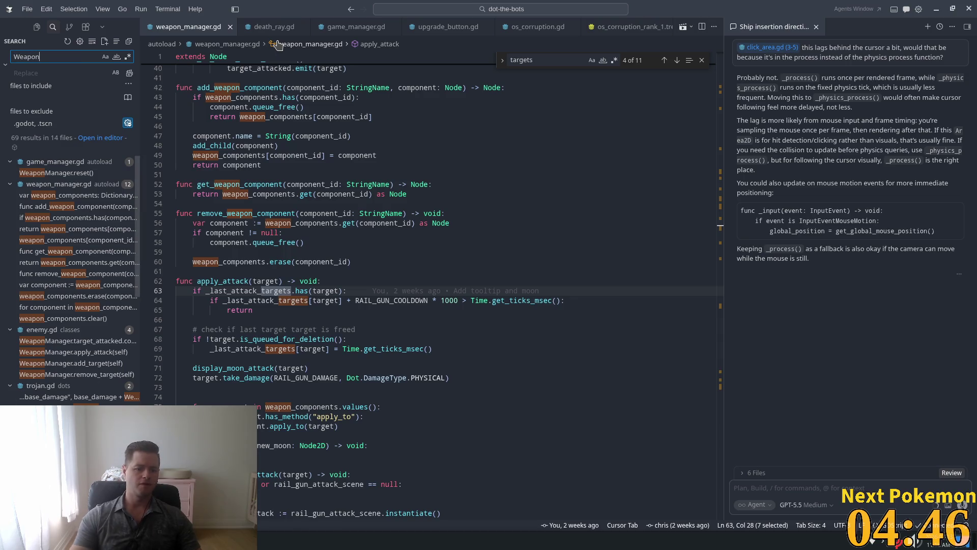
click(562, 96)
- Search the project for add_target and open its calls in death_ray_charger.gd and enemy.gd
key(ctrl+f)
text(add)
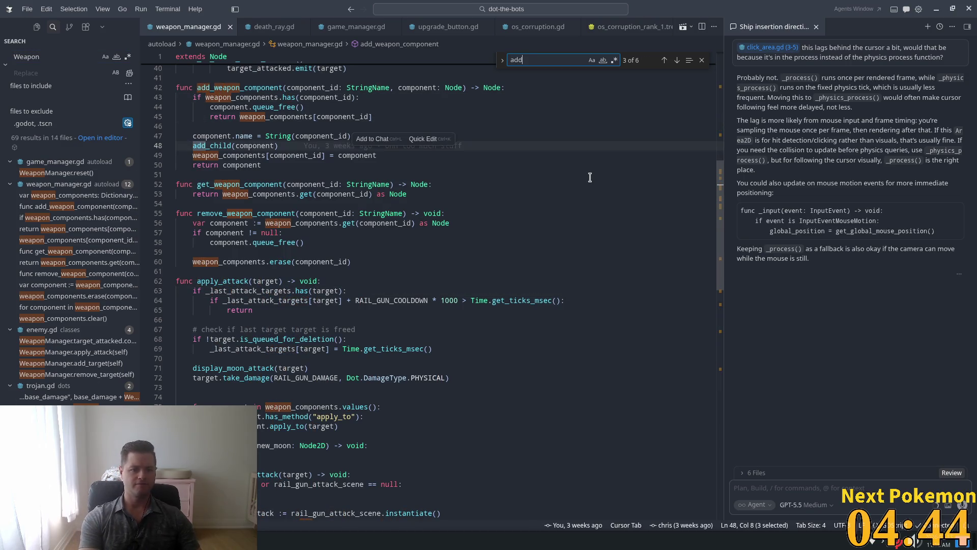
text(_targ)
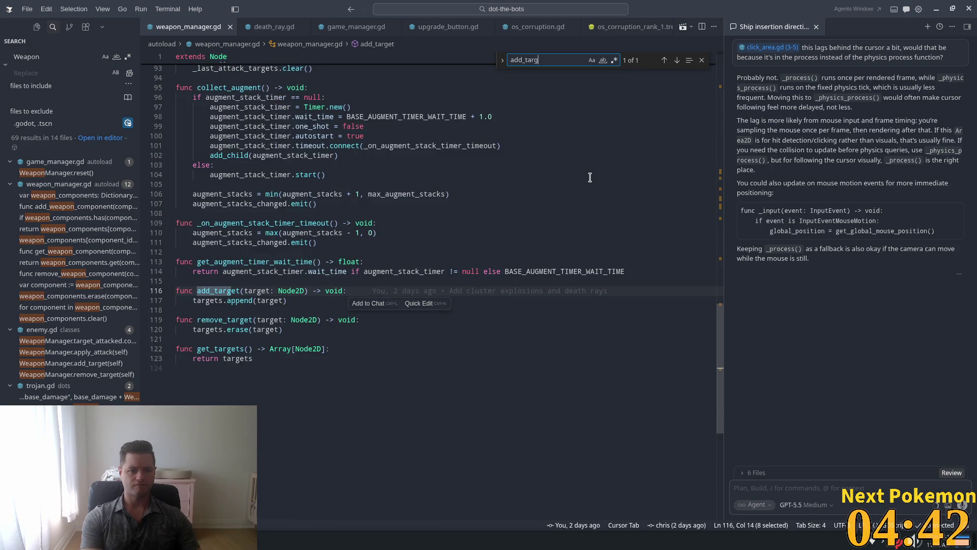
text(et)
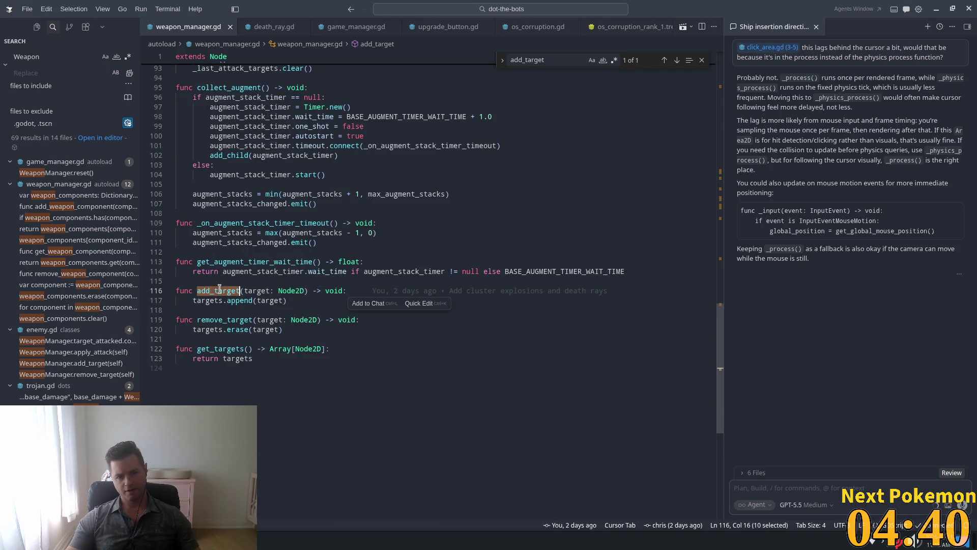
click(62, 57)
key(ctrl+a)
text(add_target)
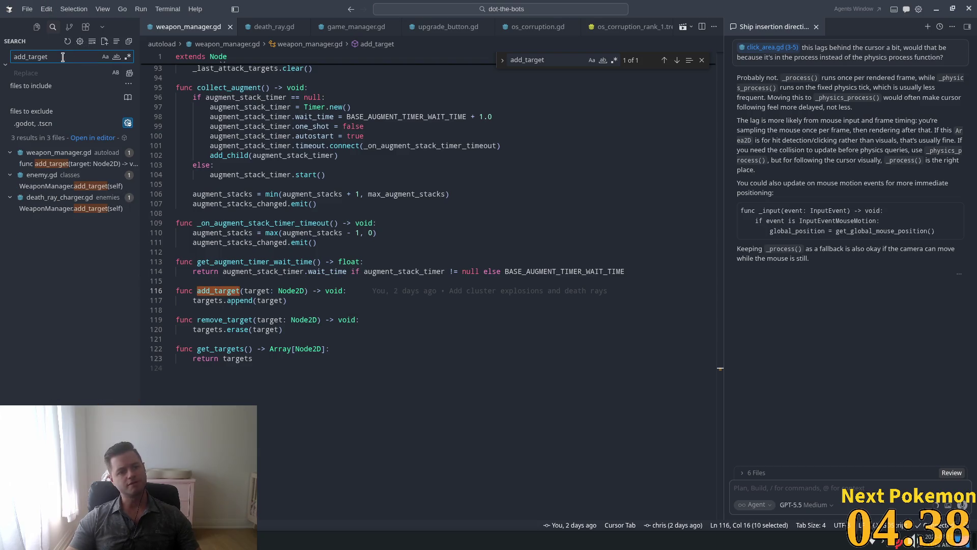
click(61, 210)
click(48, 185)
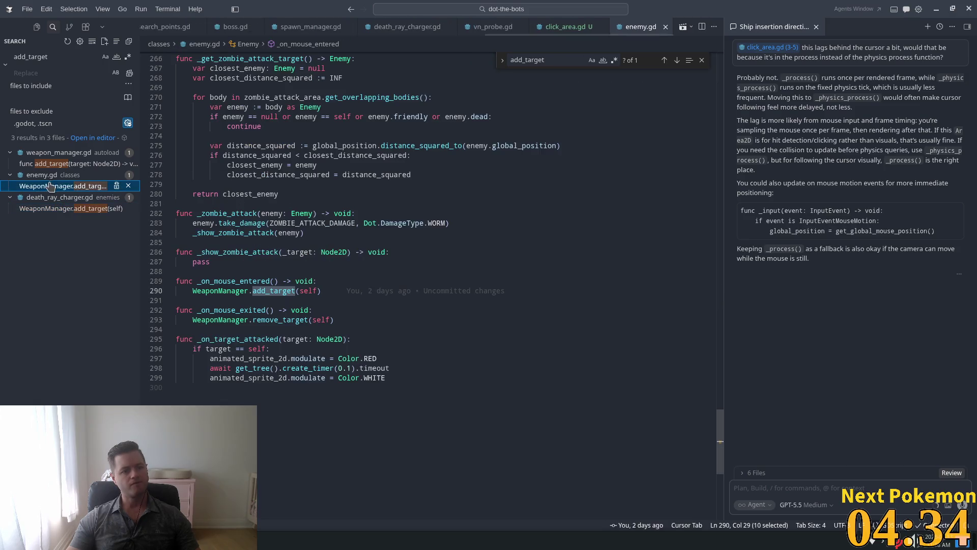
- Select enemy.gd lines 289–290, the _on_mouse_entered function, and attach them to the agent chat
double_click(216, 280)
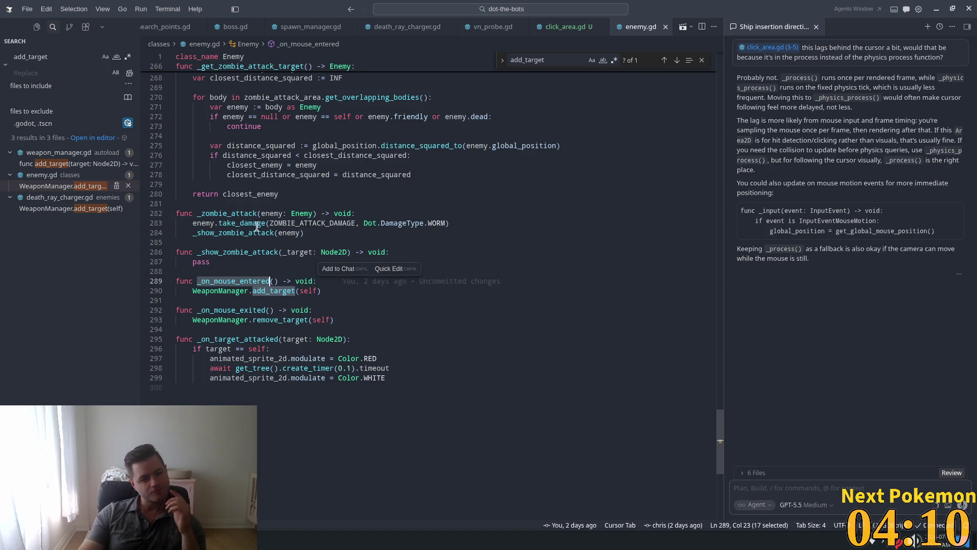
click(245, 281)
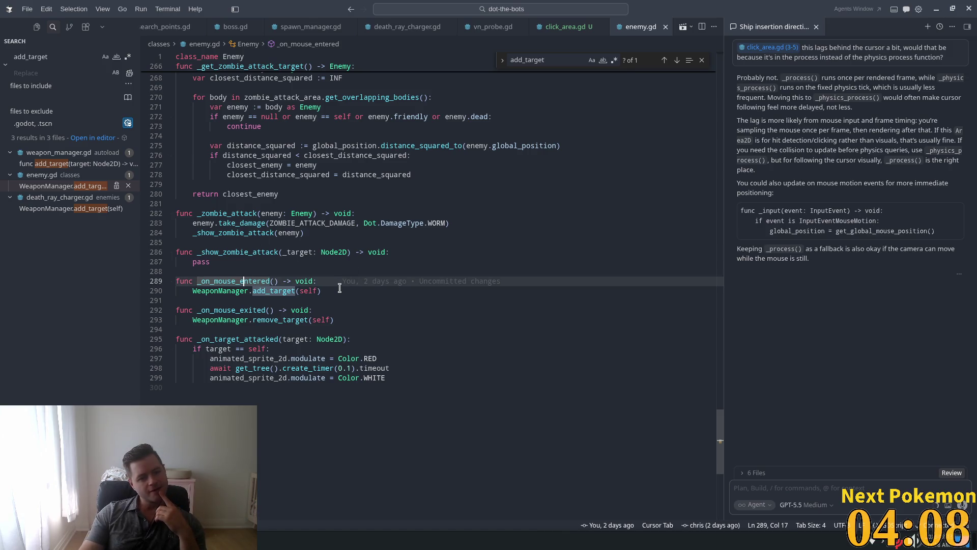
drag(339, 289, 176, 281)
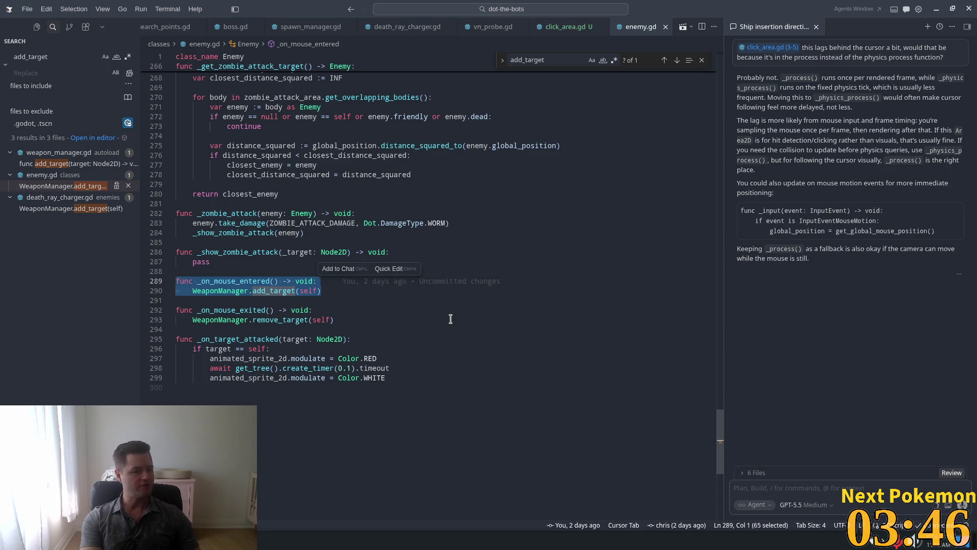
key(ctrl+l)
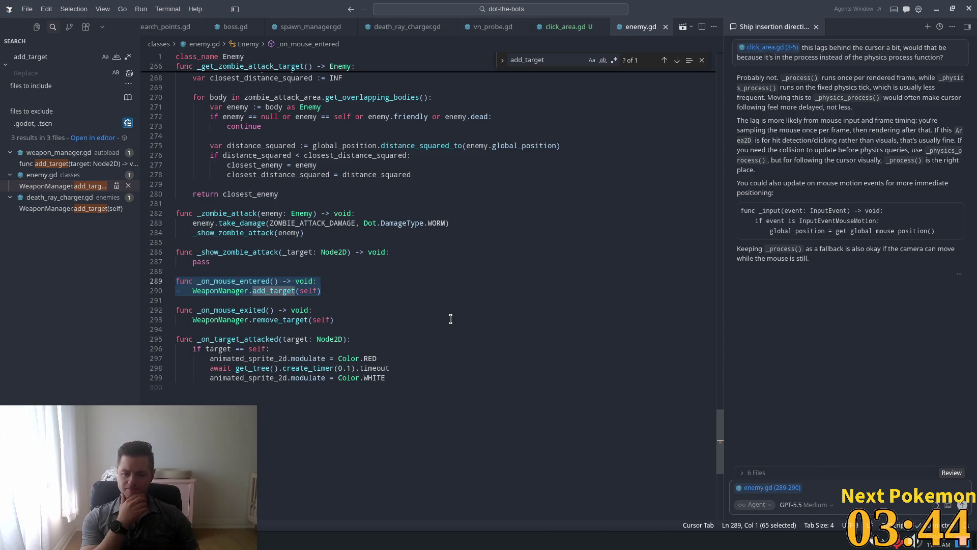
- Draft a question asking how to enlarge the mouse's detectable perimeter so it triggers without entering the collision area
text(is there a w)
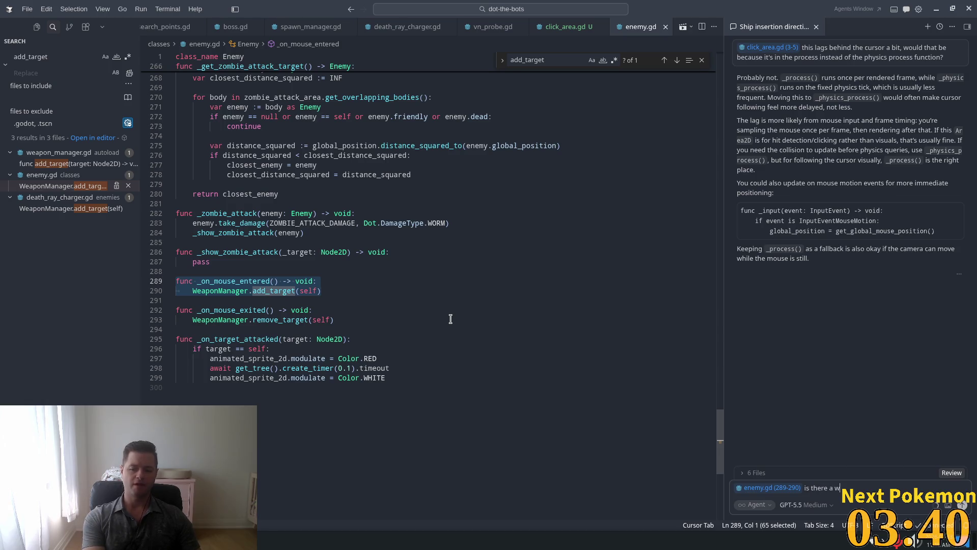
text(ay to)
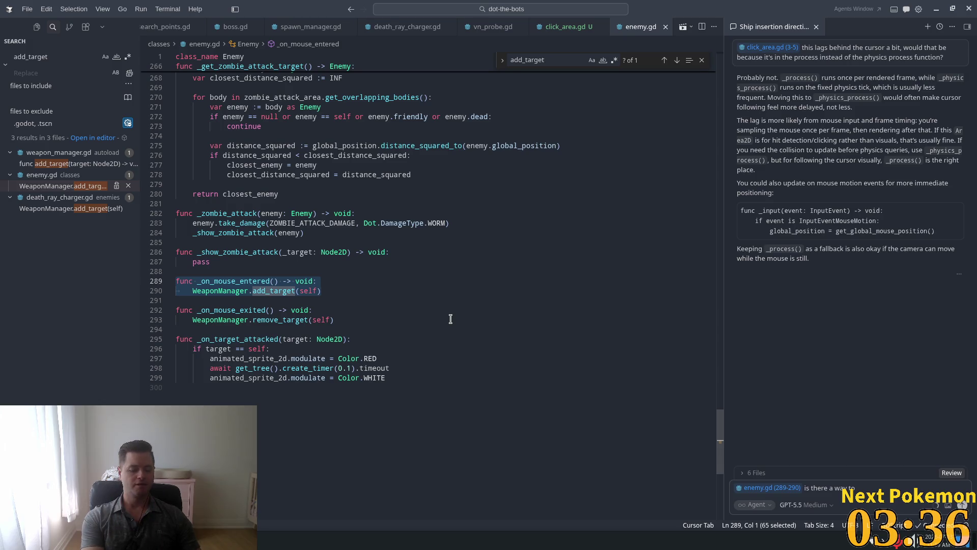
text( increase the)
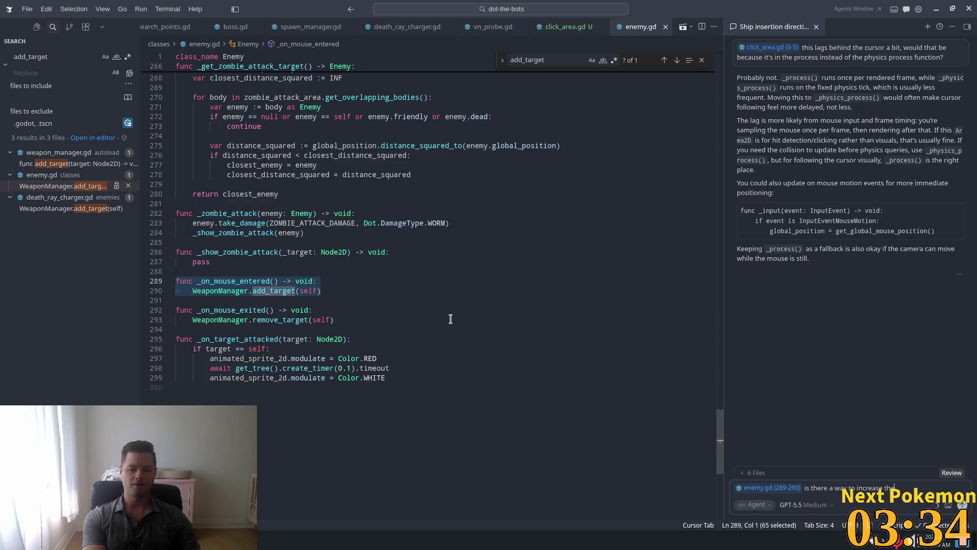
text( mouse's)
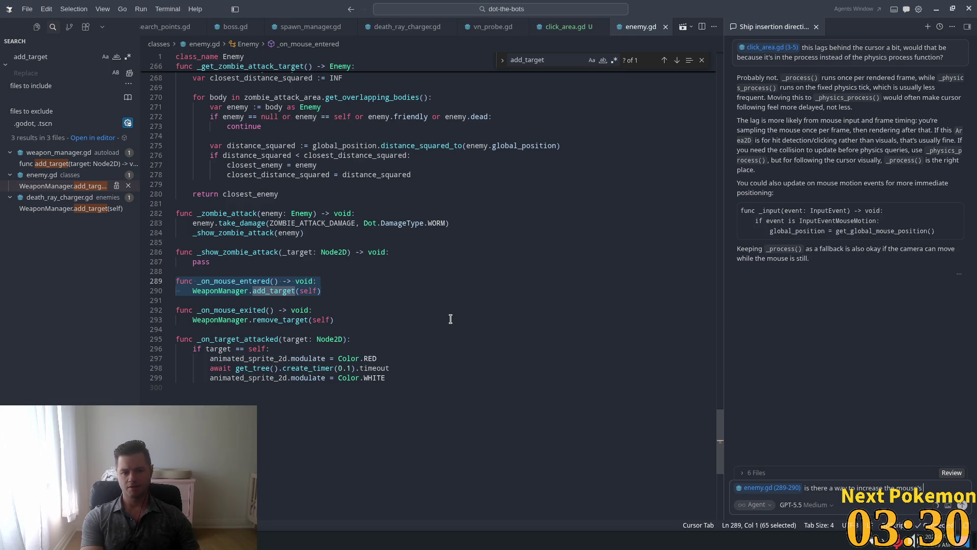
text( de)
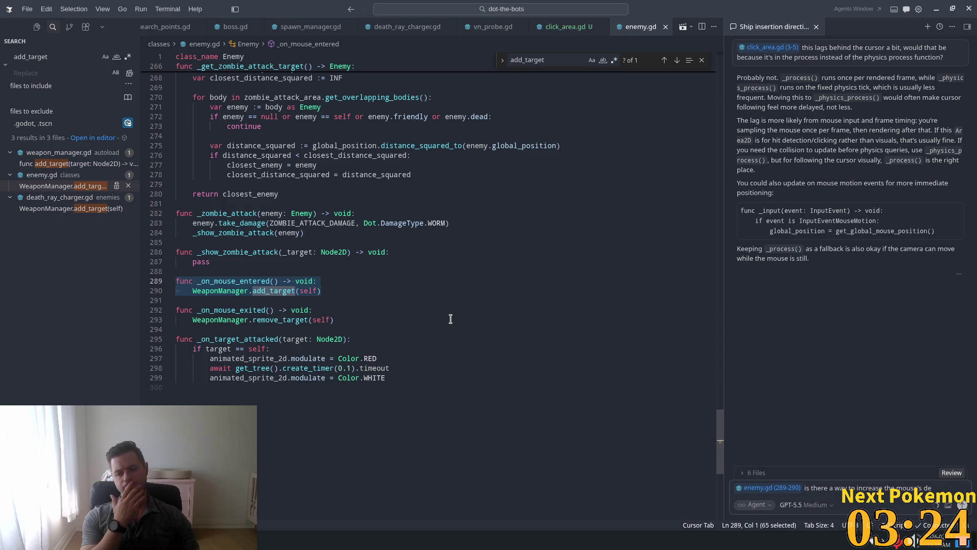
text(tect)
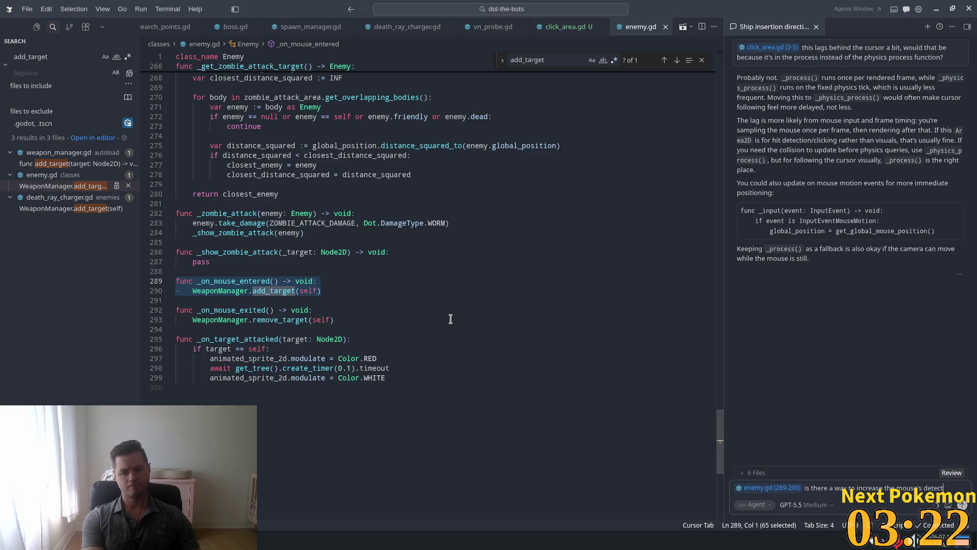
text(able ra)
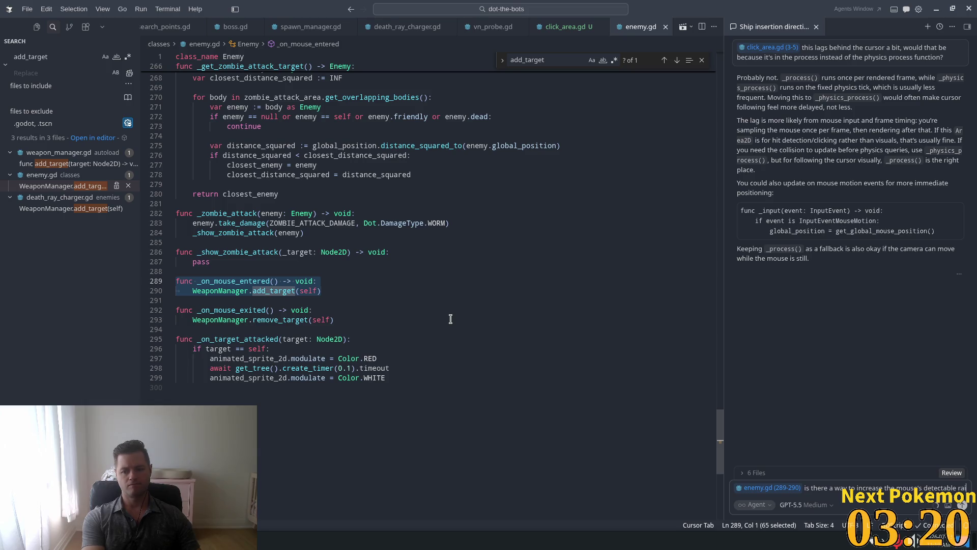
text(dius)
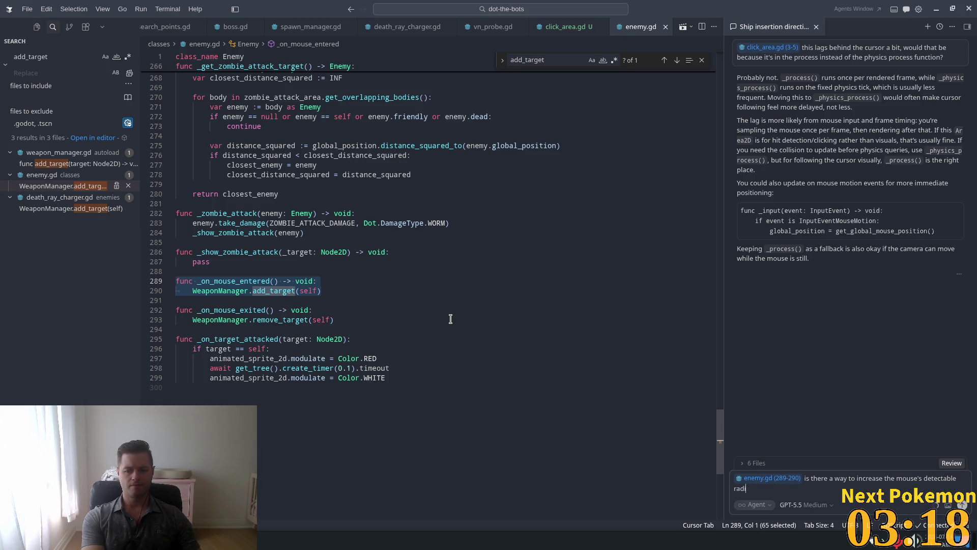
key(BackSpace)
key(BackSpace)
key(BackSpace)
text(per)
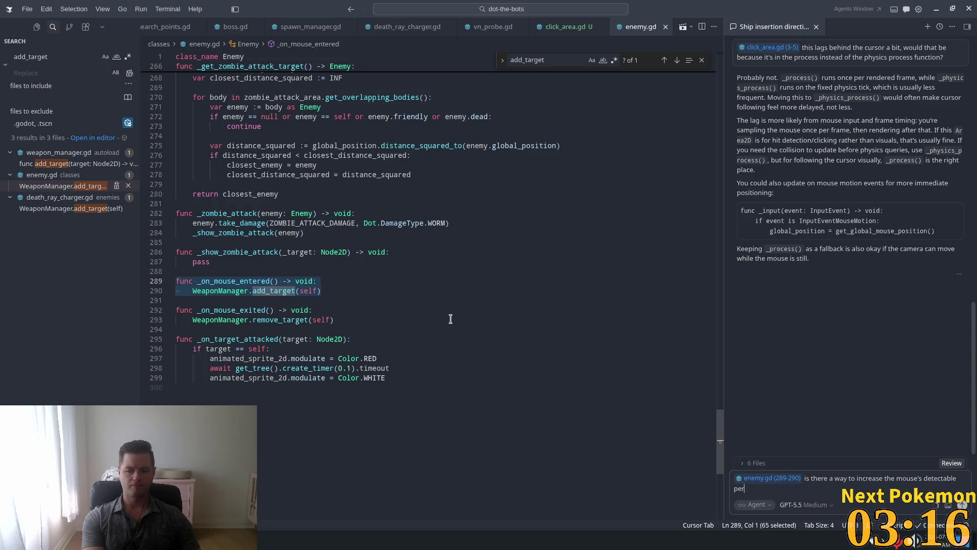
text(imeter)
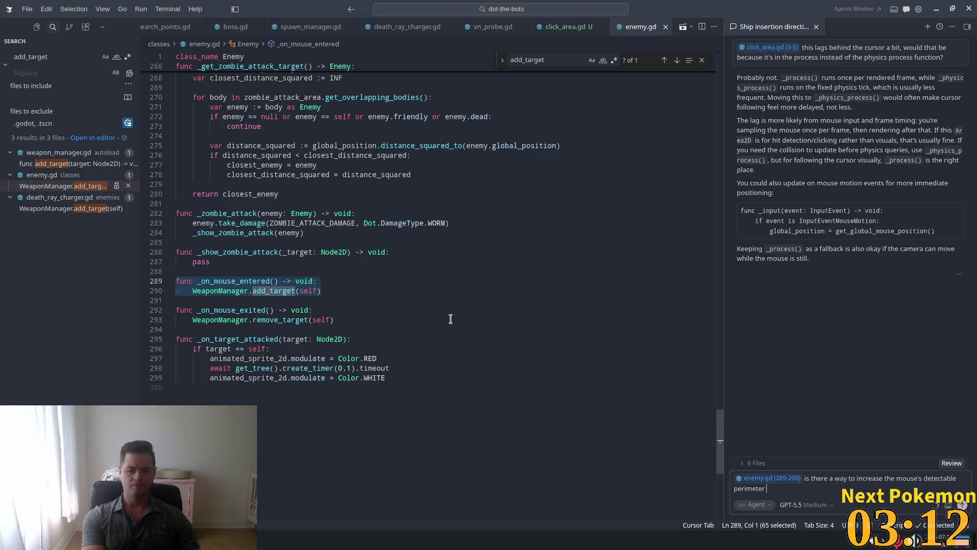
text( such that)
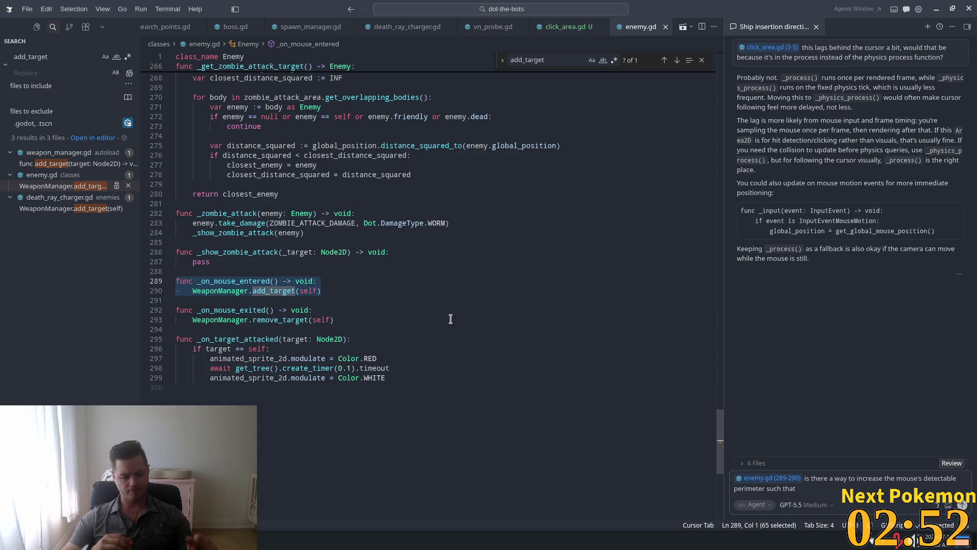
text( the)
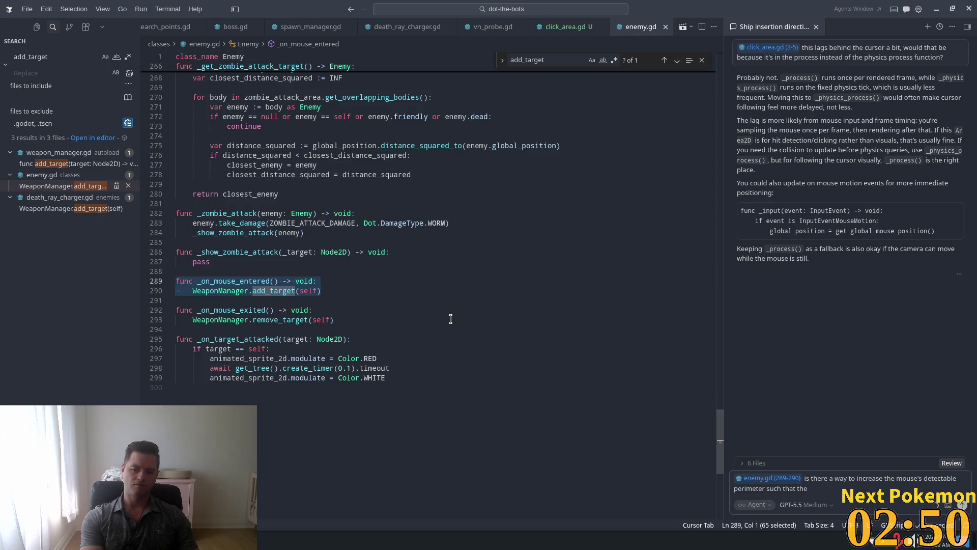
text( mous)
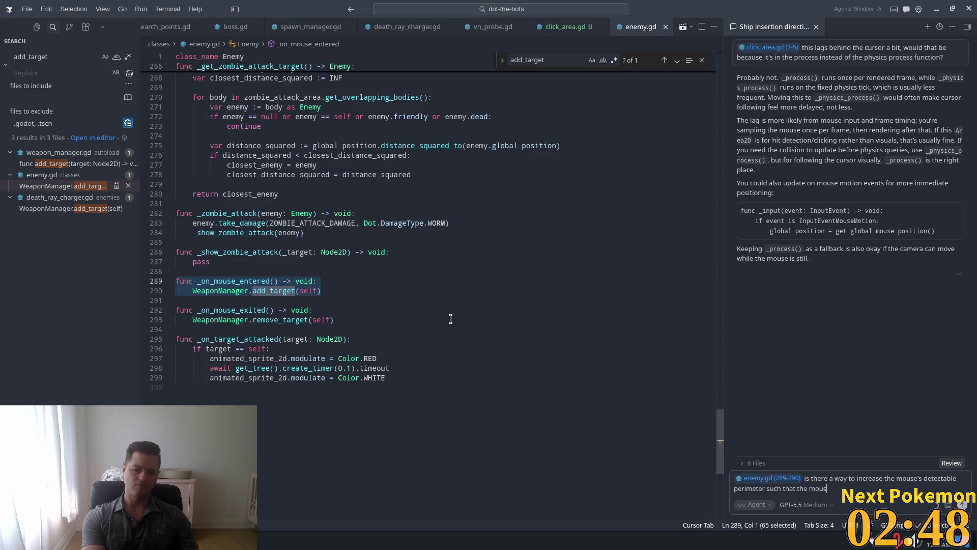
text(e pointer)
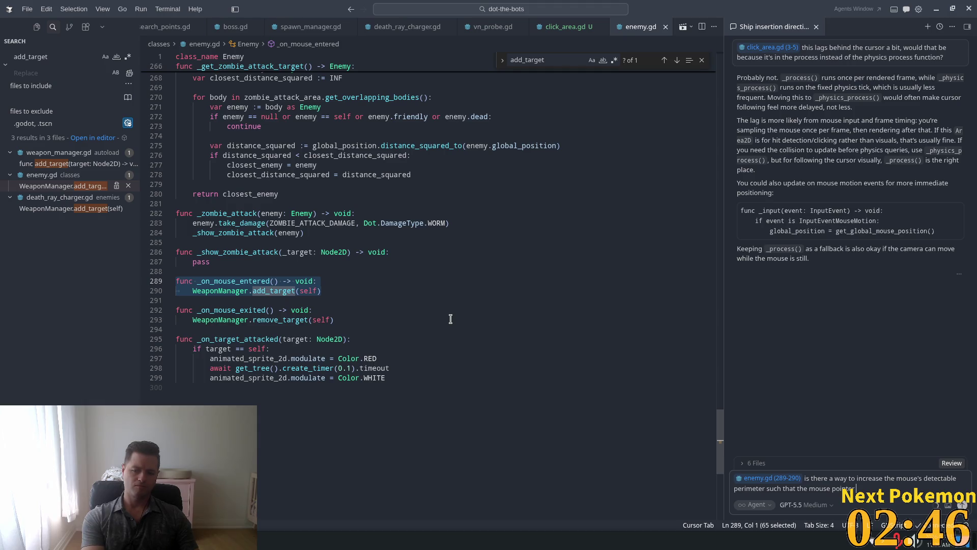
text( doesn't need to be)
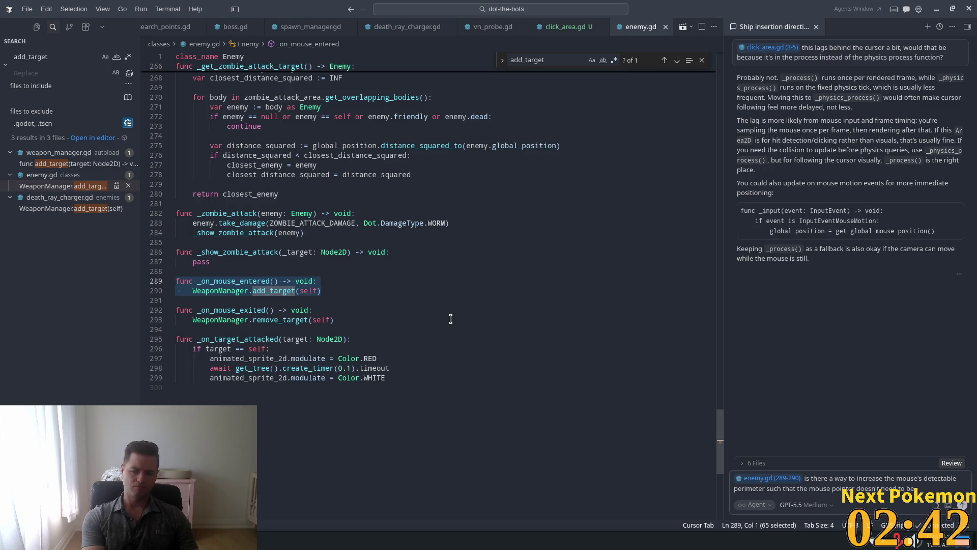
text( d)
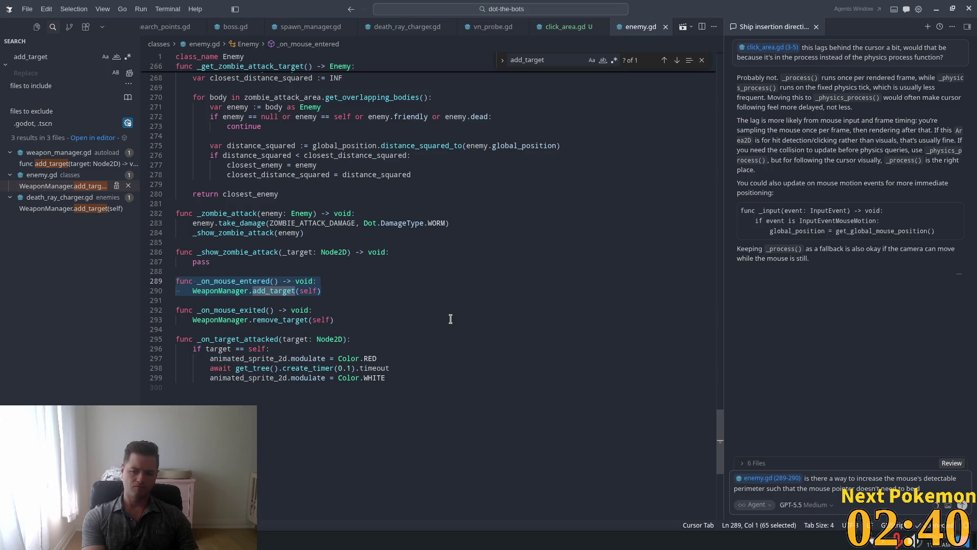
text(irectly)
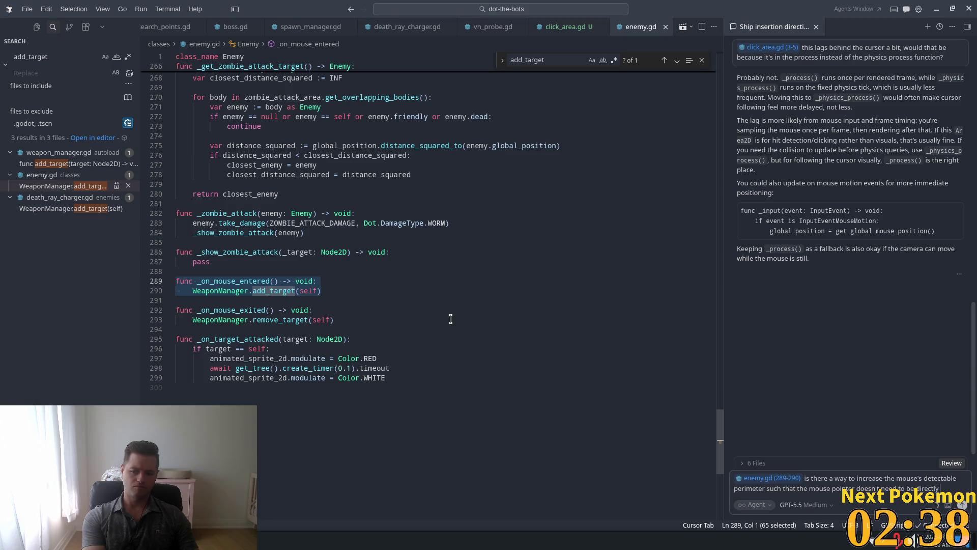
text( in the)
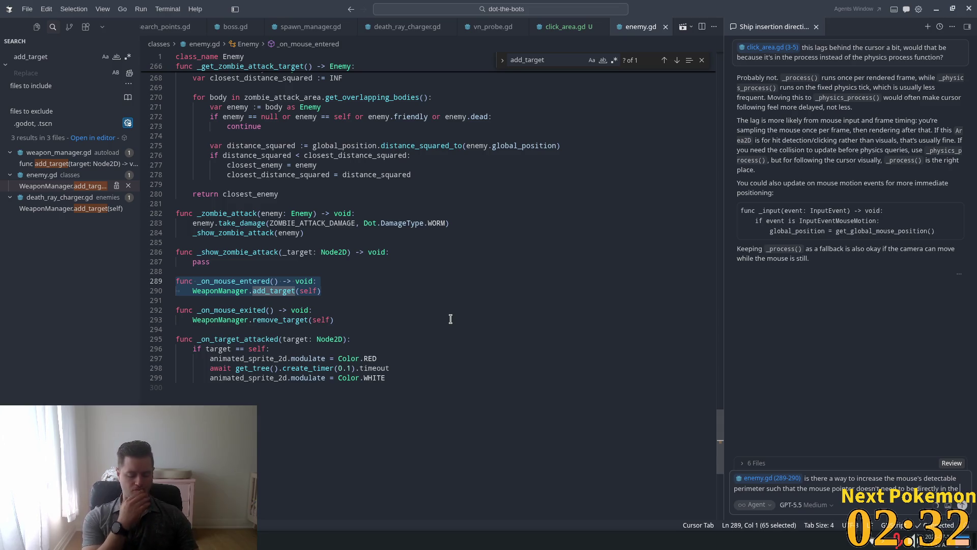
text( coll)
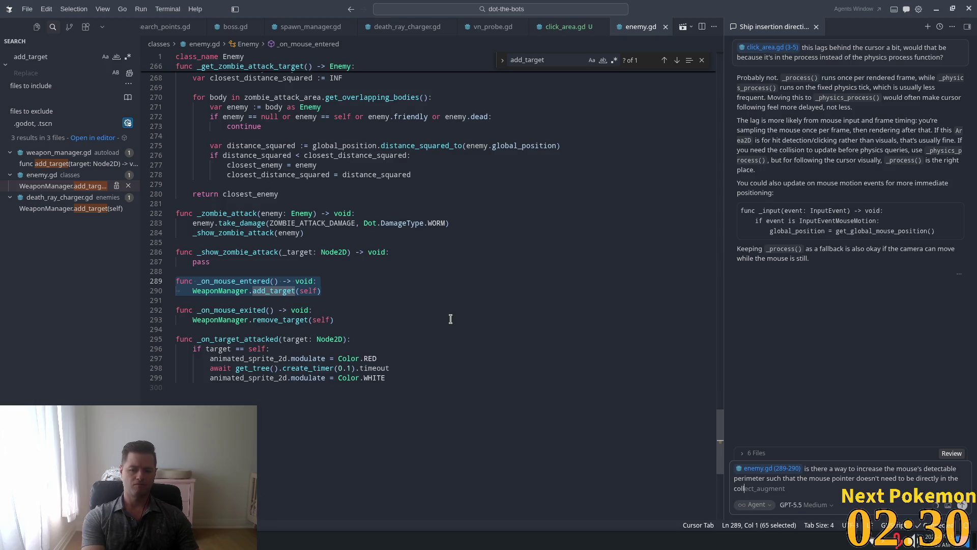
text(ision area t)
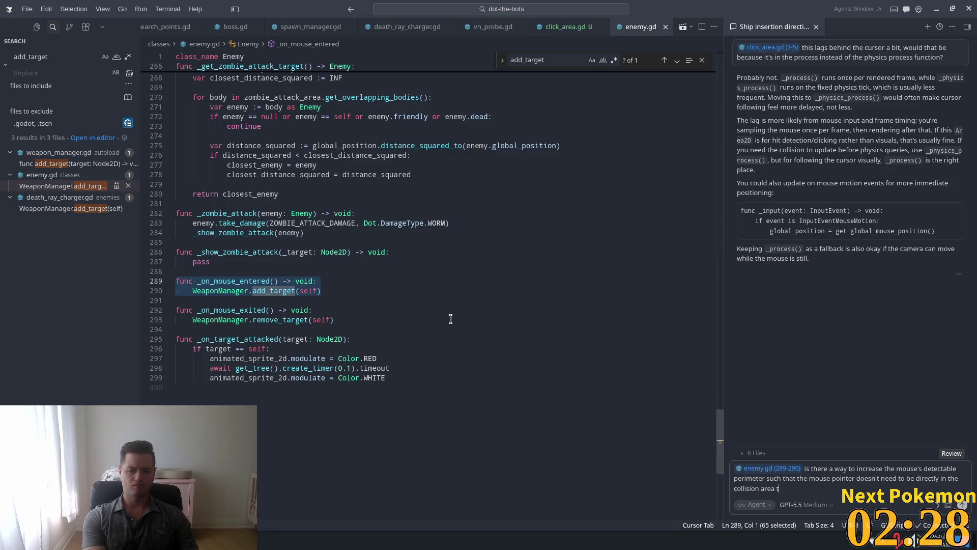
text(o trigger)
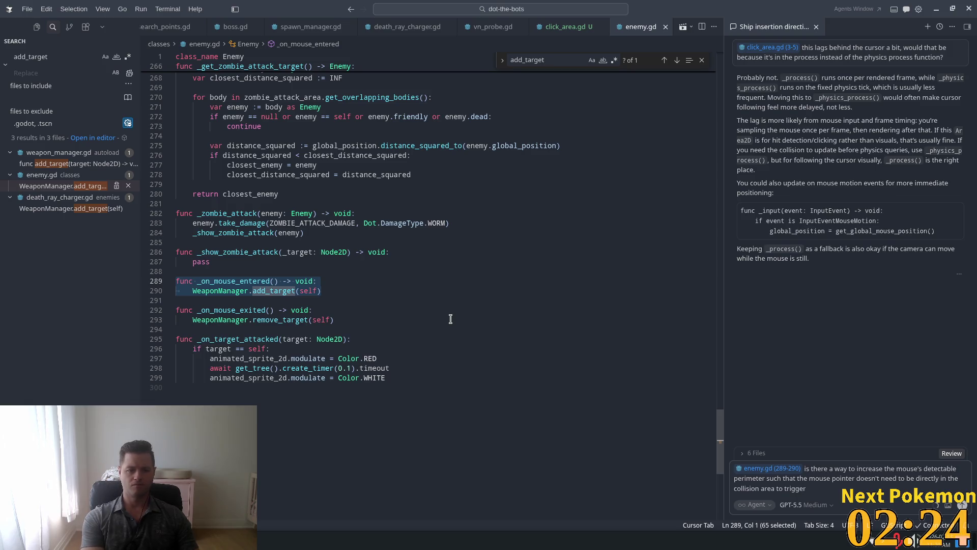
double_click(234, 280)
key(ctrl+c)
click(823, 489)
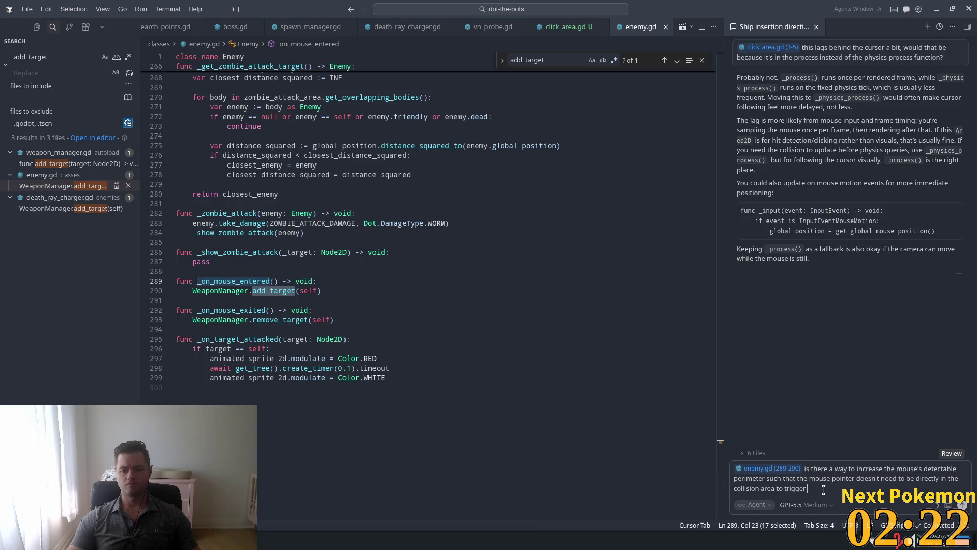
- Append _on_mouse_entered to the question and send it to the agent
key(ctrl+v)
key(Return)
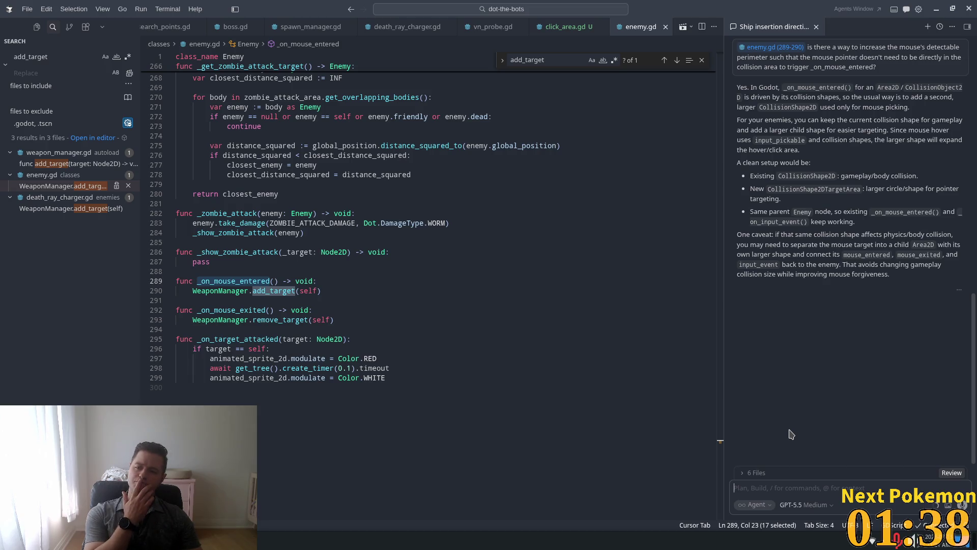
- In a new agent chat, draft a question on resizing the cursor instead of adding larger colliders
text(Is the)
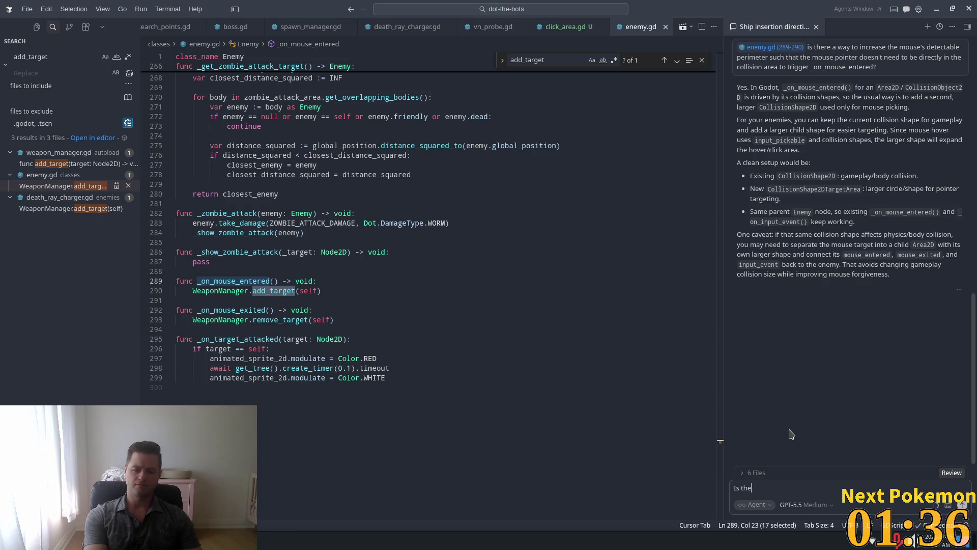
text(re a way )
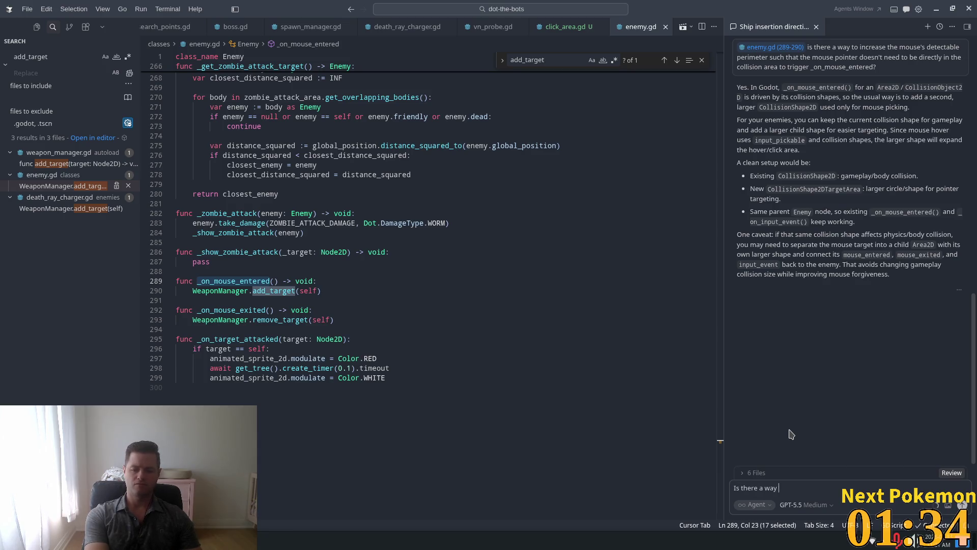
text(to modific)
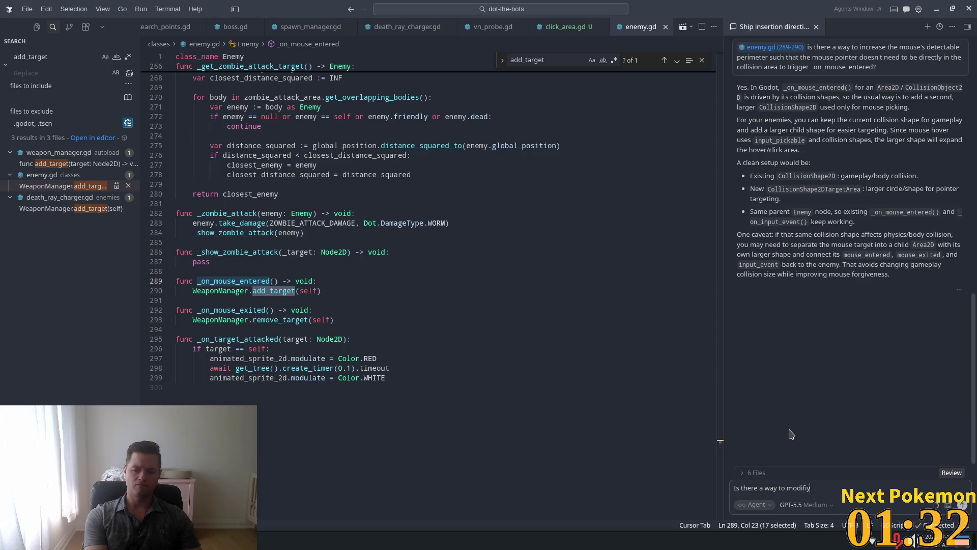
text(the cur)
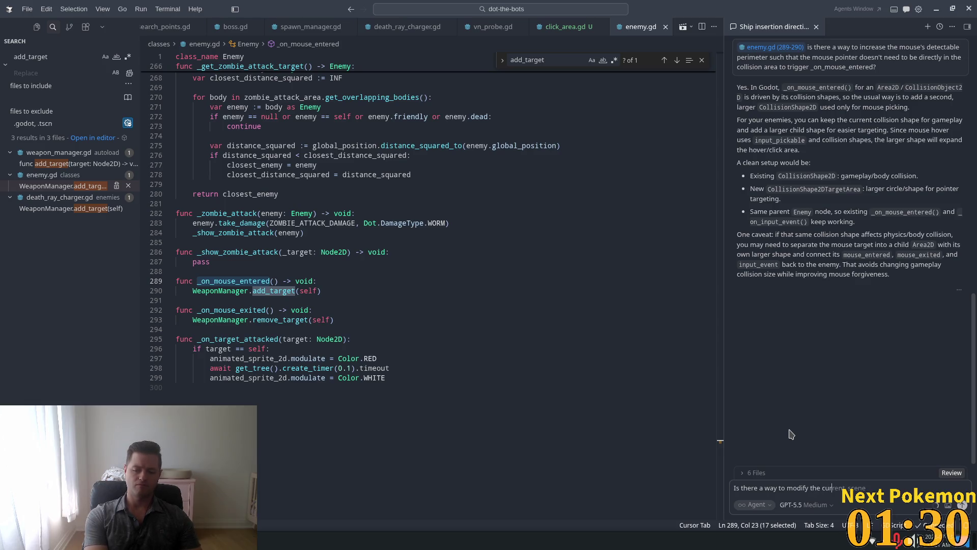
text(sor directly i)
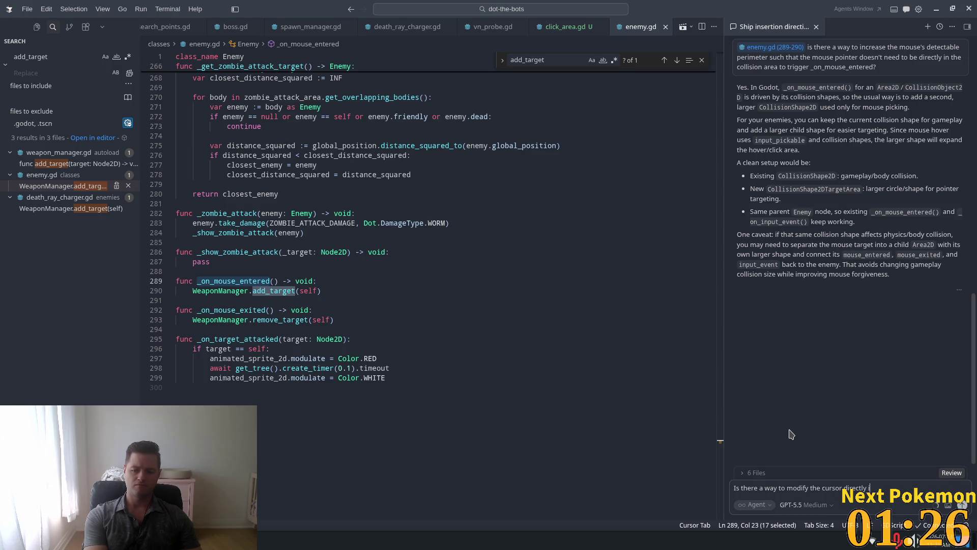
key(ctrl+shift+Left)
key(ctrl+shift+Left)
key(ctrl+shift+Left)
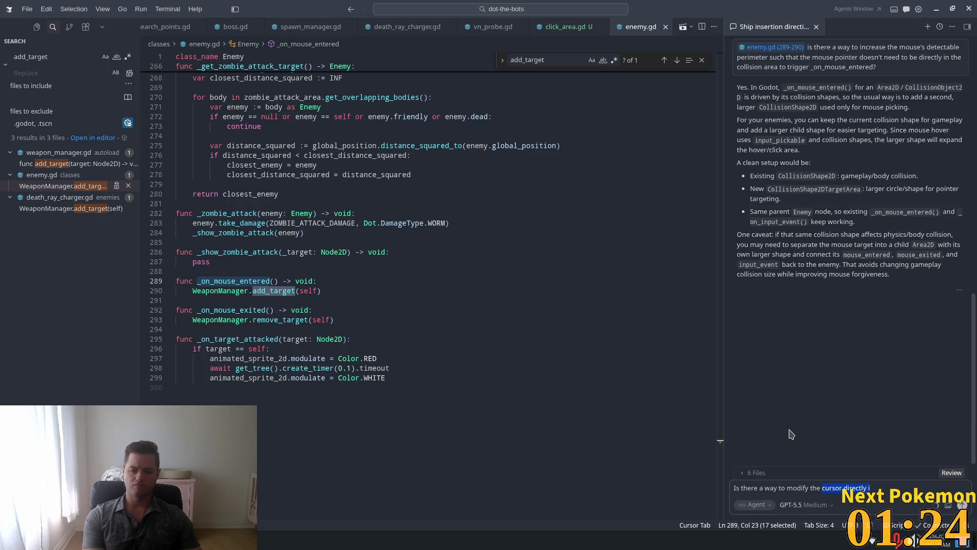
text(size of the cu)
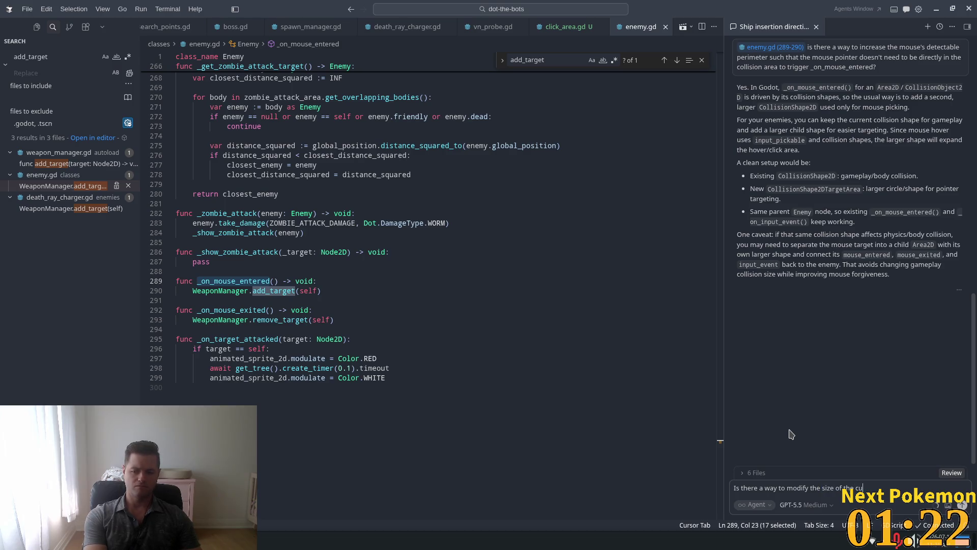
text(rsor dire)
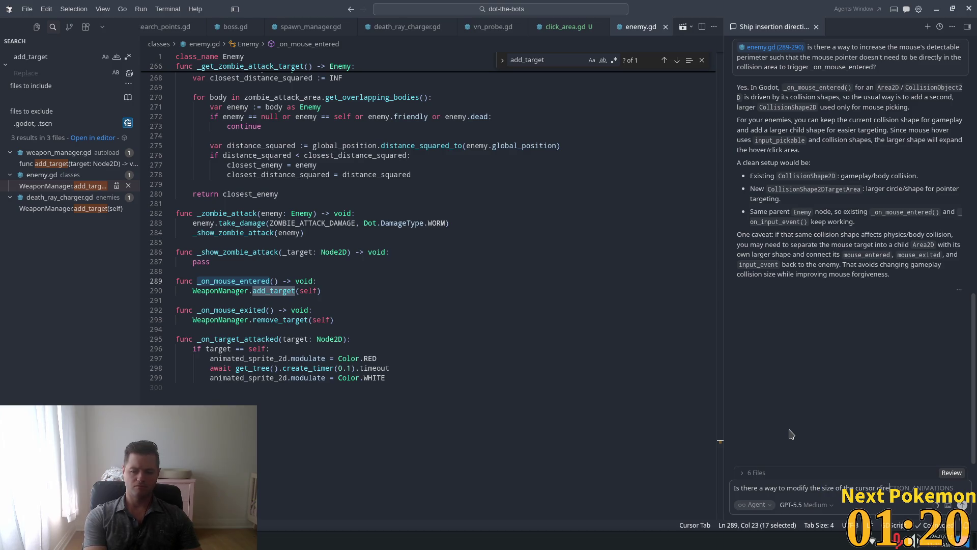
text(ctly)
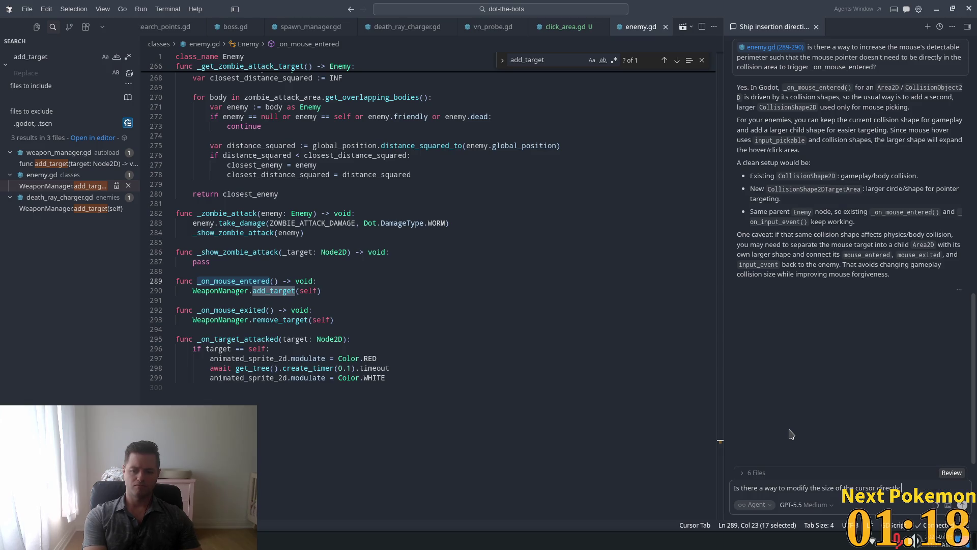
text( instea)
text(d of adding)
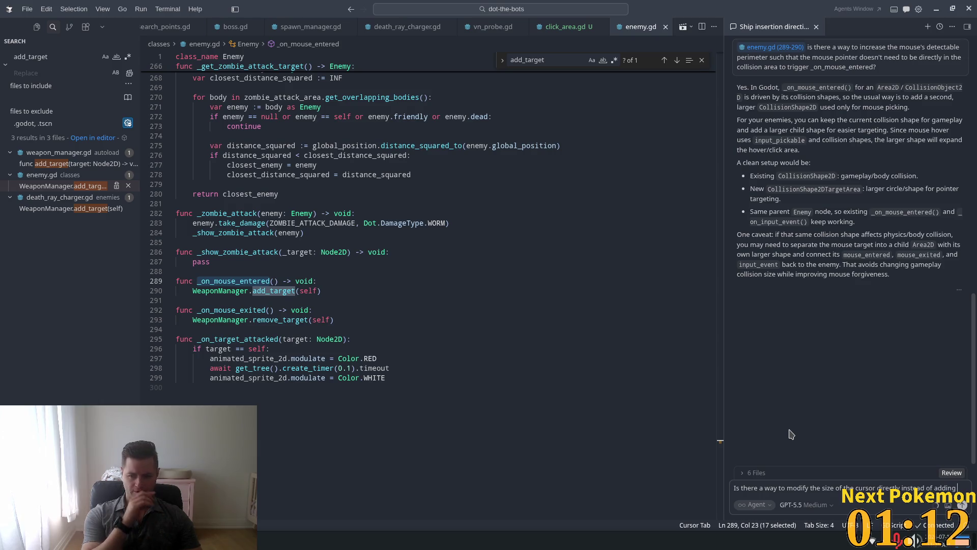
text( colli)
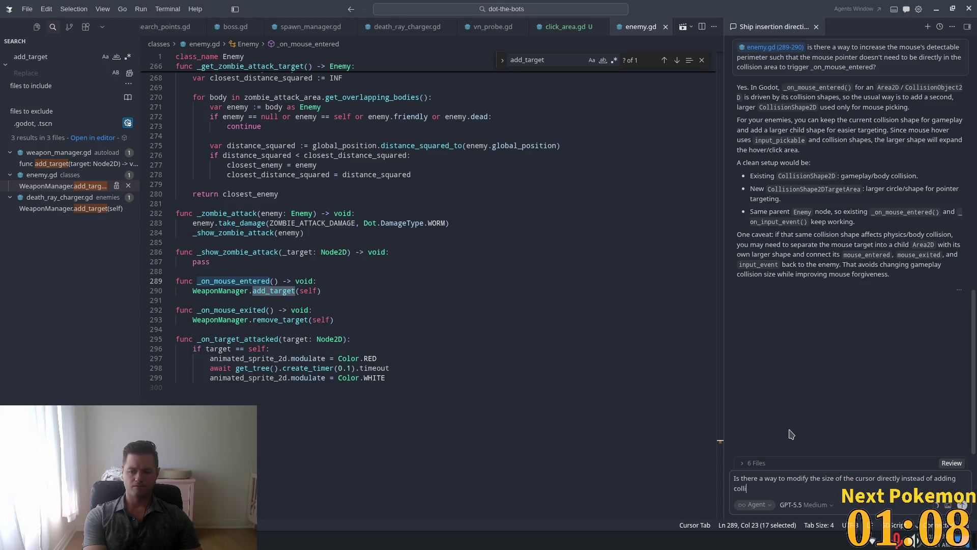
key(BackSpace)
key(BackSpace)
key(BackSpace)
key(BackSpace)
key(BackSpace)
text(larve)
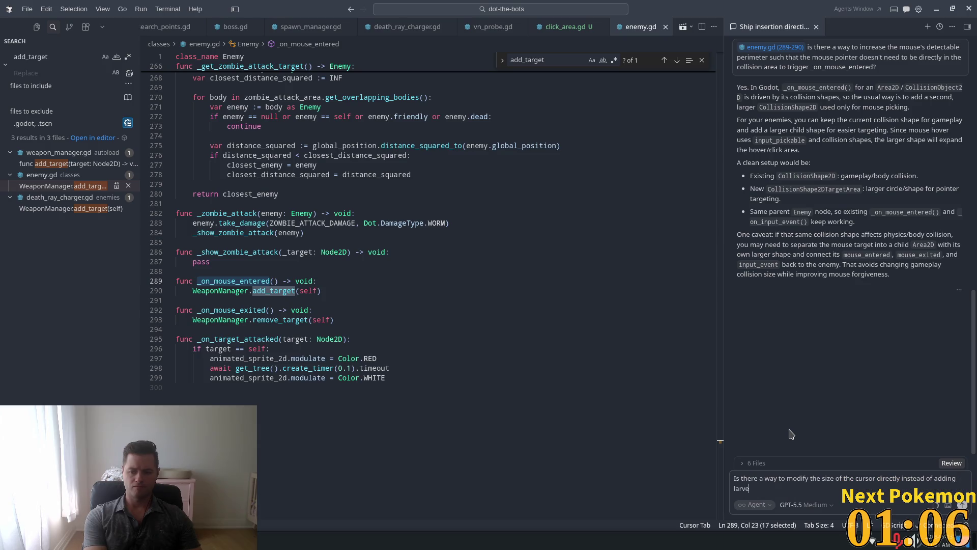
text(r)
key(BackSpace)
text(g)
key(ctrl+n)
text(ecolliders to the)
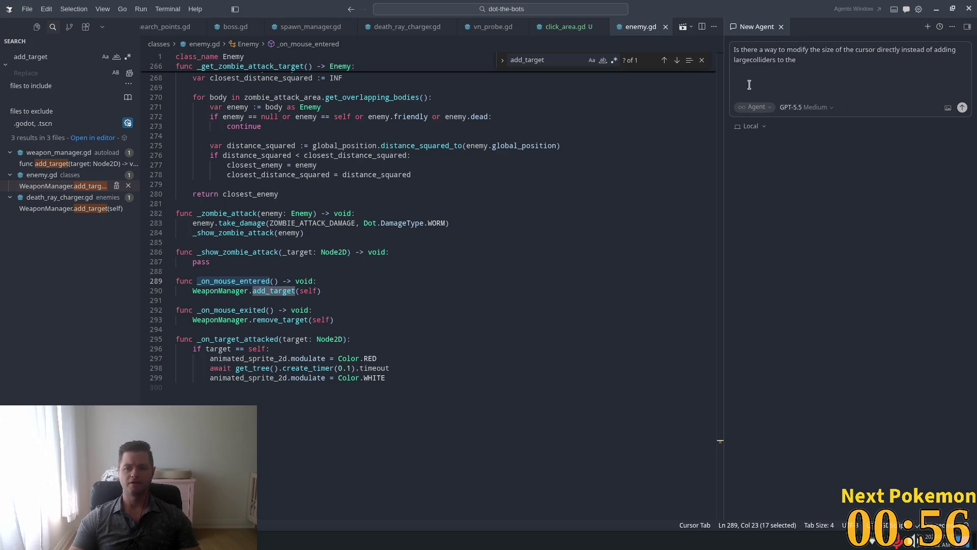
- Fix the 'larger colliders' spacing, end the question with 'enemies?', and send it
click(752, 60)
text(r)
click(843, 62)
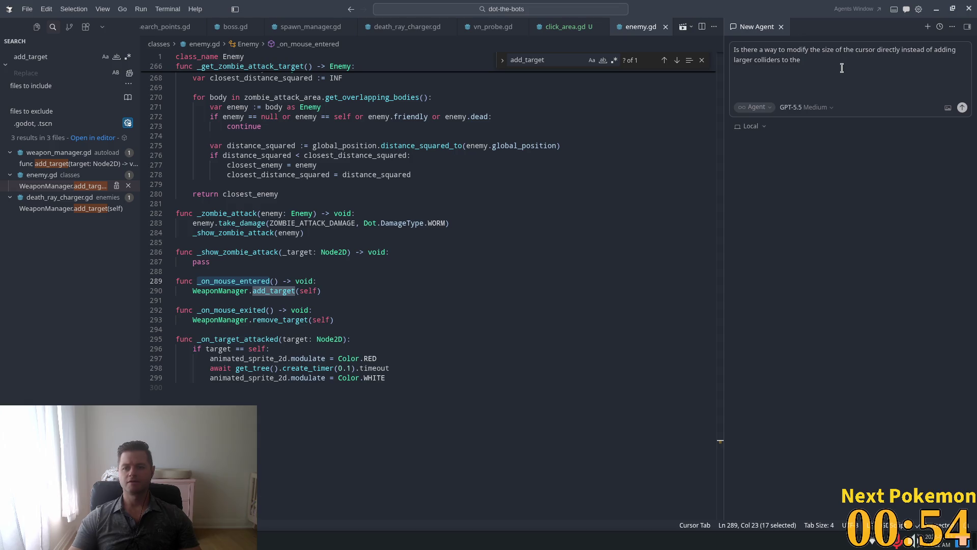
text( enemie)
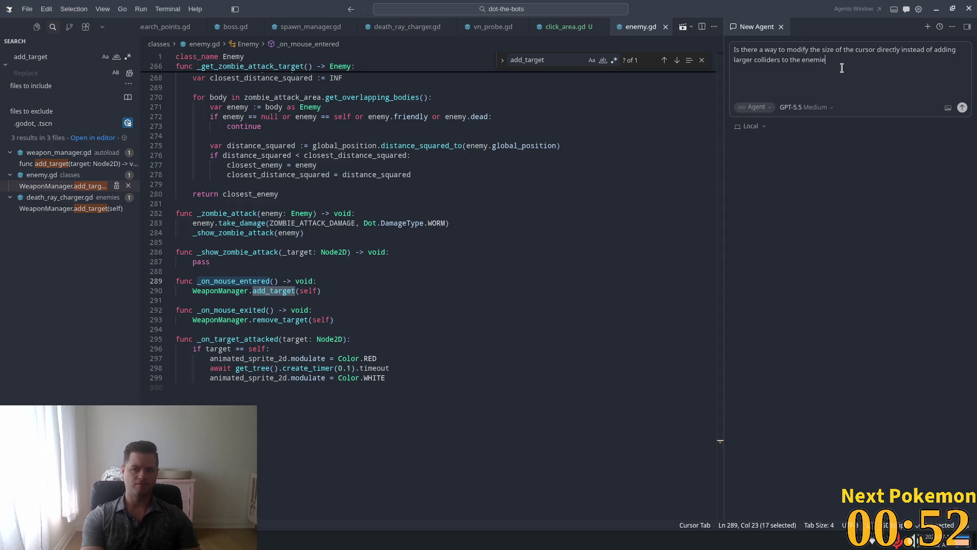
text(s?)
key(Return)
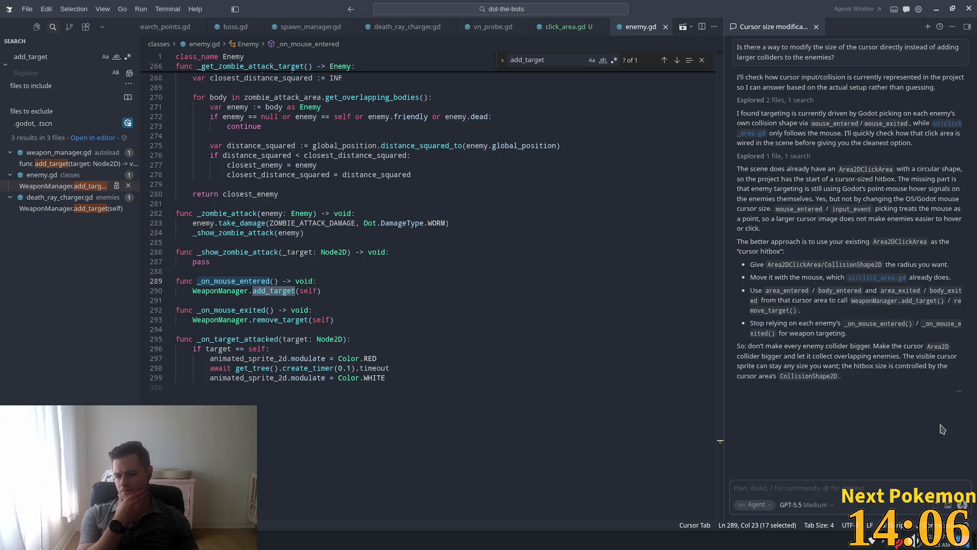
- Request filling the targets array from click_area's collider instead of enemies' on_mouse_entered/exited signals
text(ok ca)
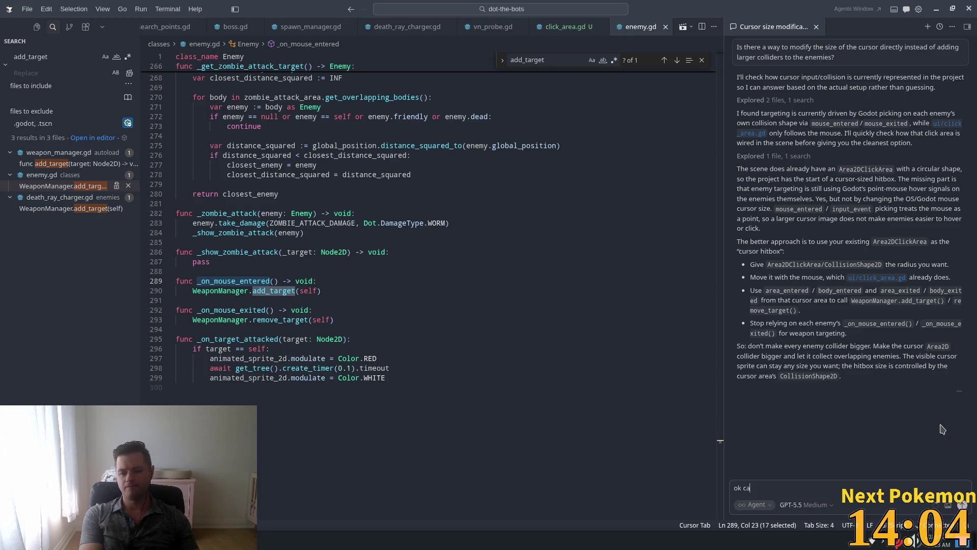
text(n y)
text(ou upda)
text(te the )
text(code so tha)
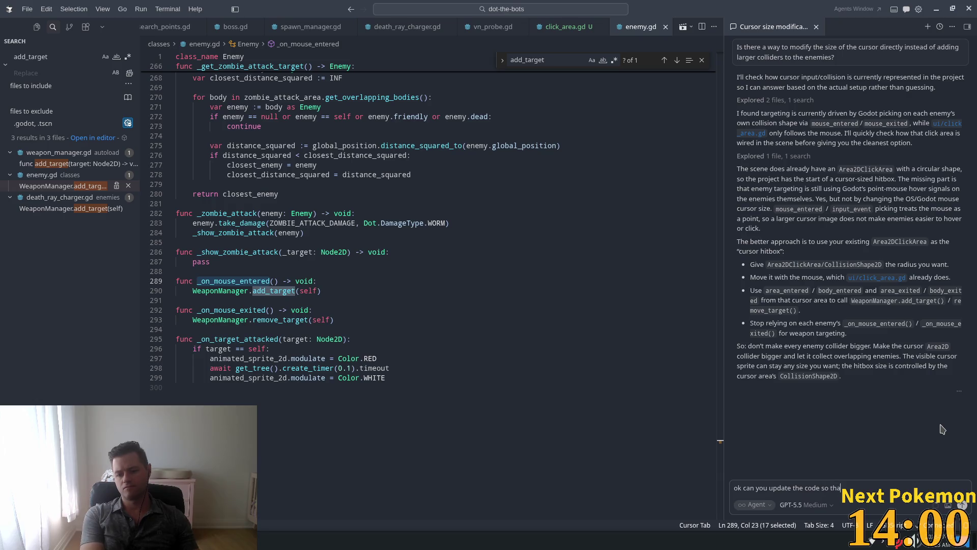
text(t)
text( we're)
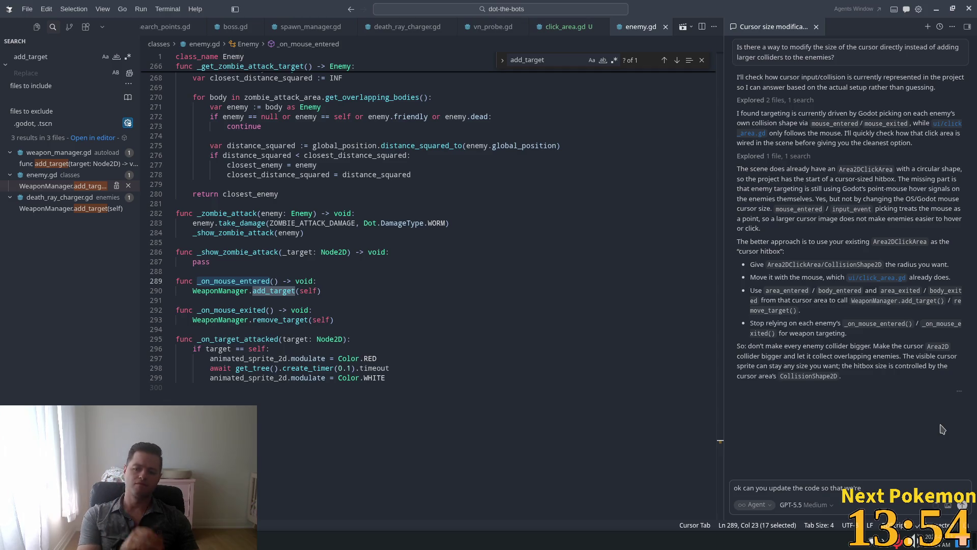
text(lois)
text(ision of)
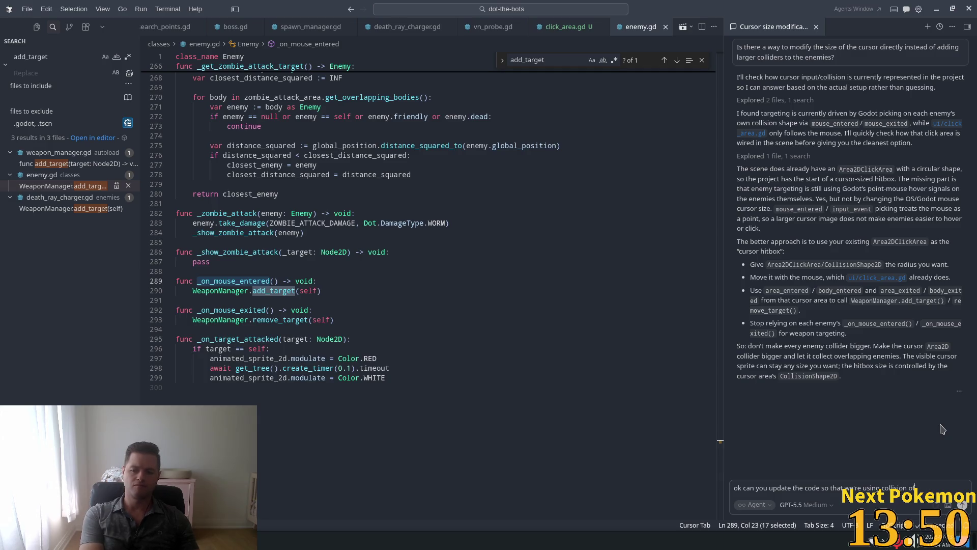
text( theclick)
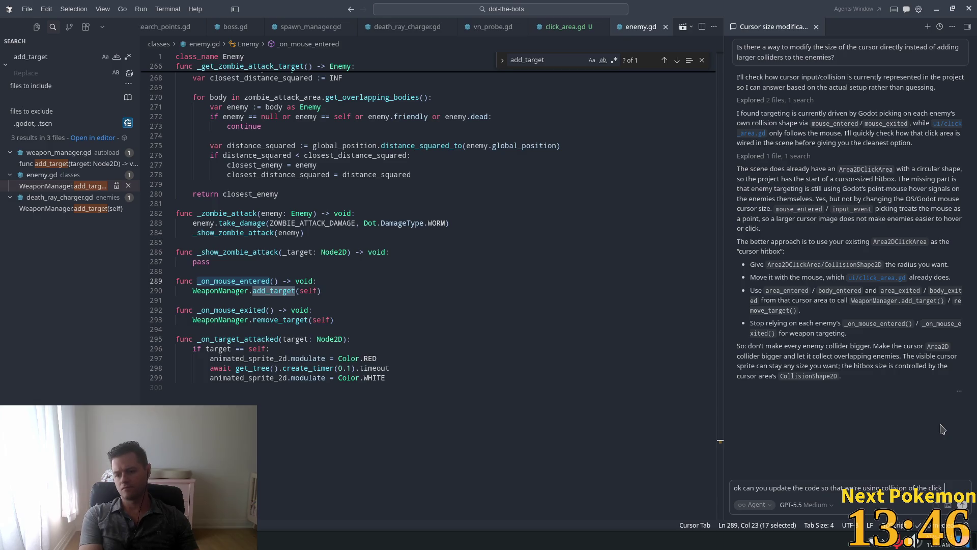
text(_area)
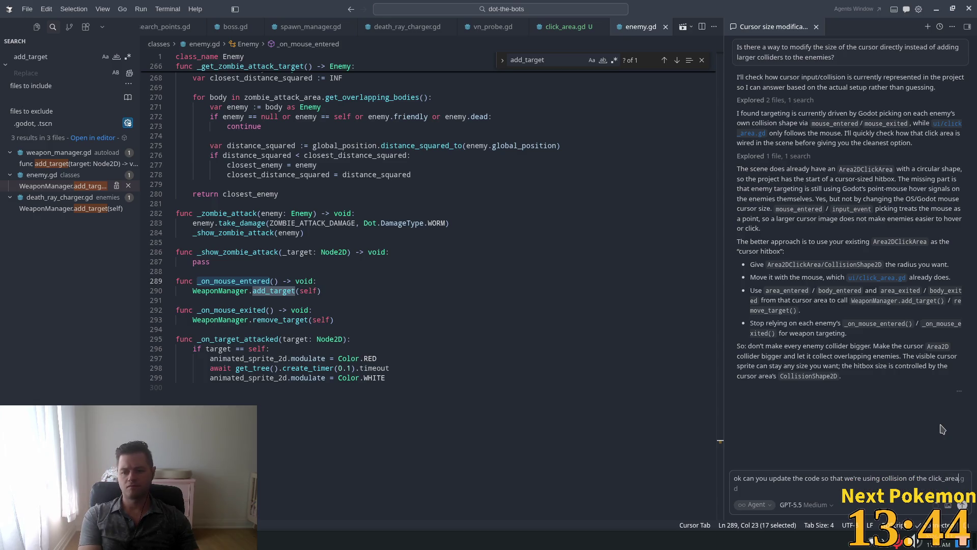
text('s colli)
text(der to )
text(populate)
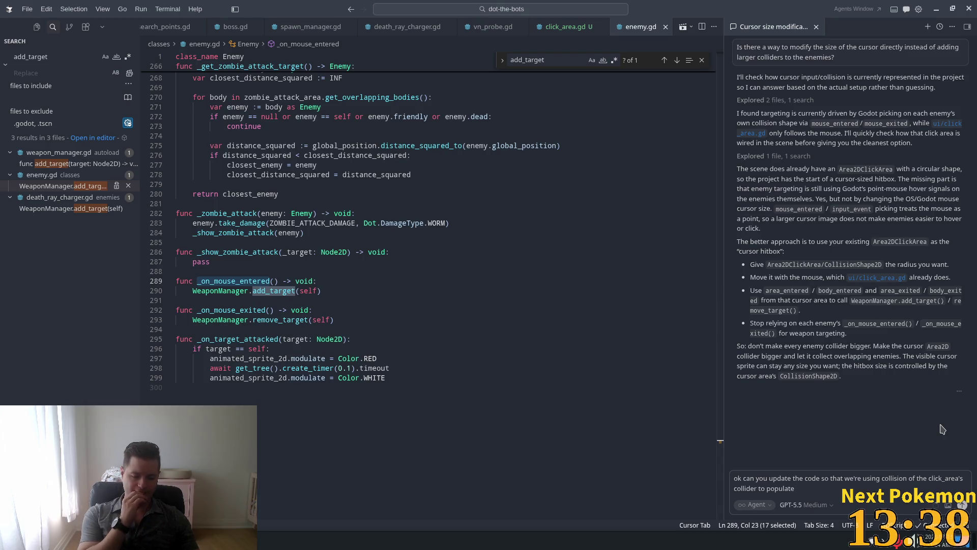
text( the targets)
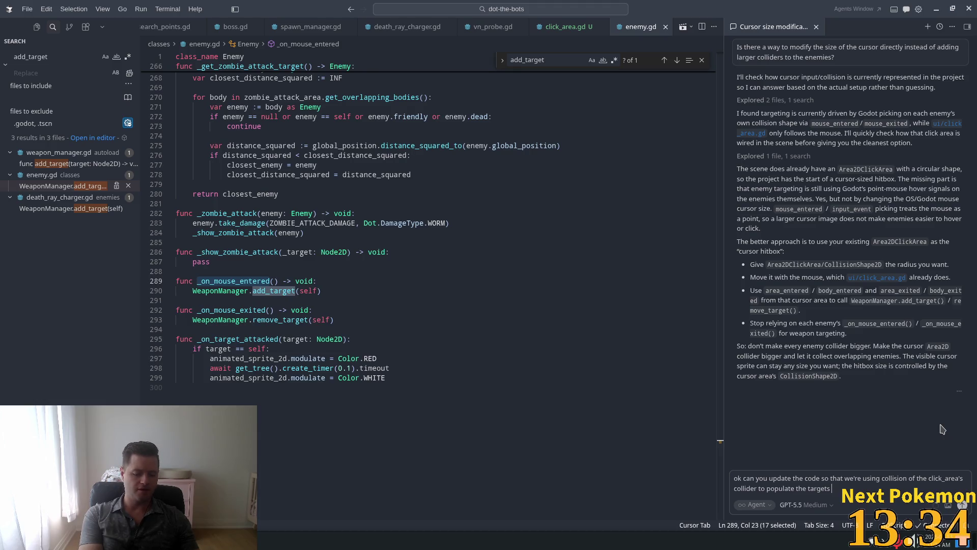
text( ar)
text( instead of t)
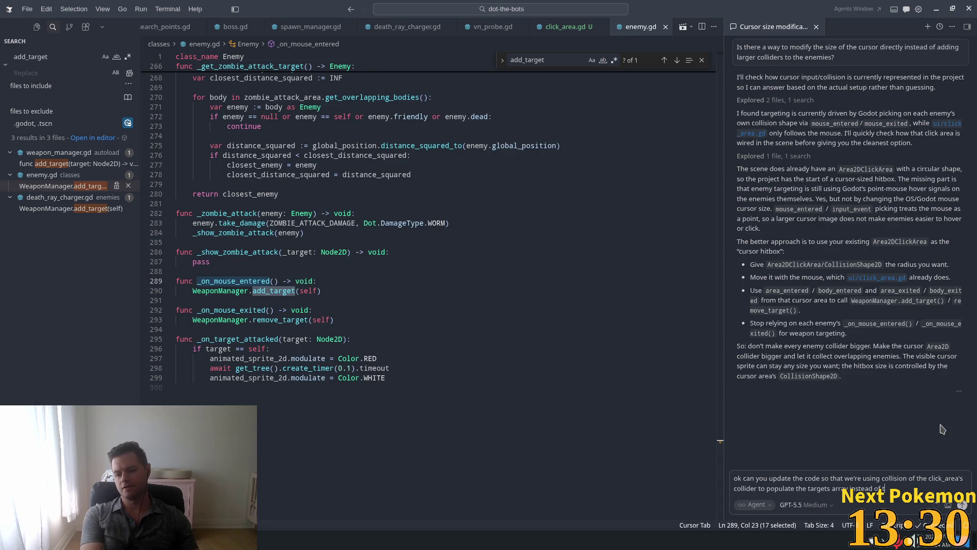
text(he enemies)
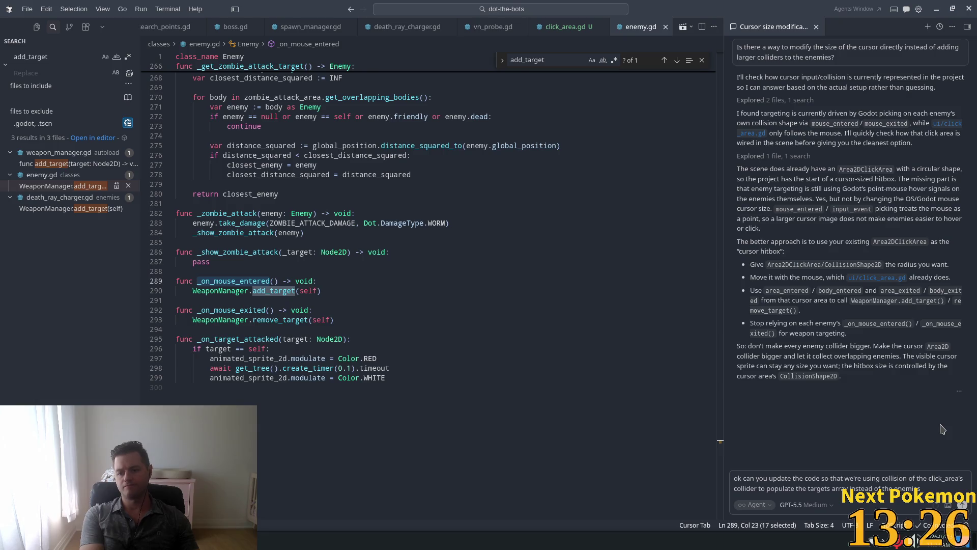
text( on)
text(mouse_en)
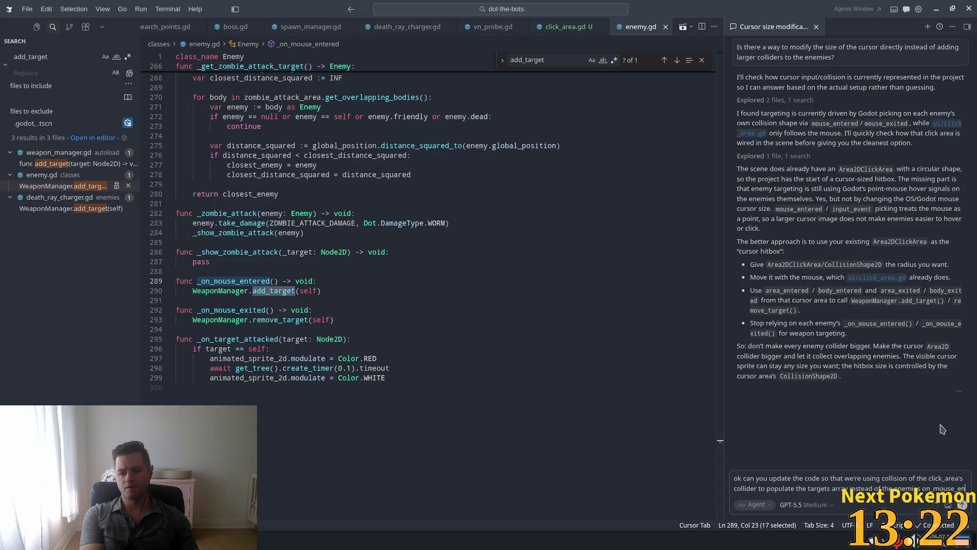
text(tered/exi)
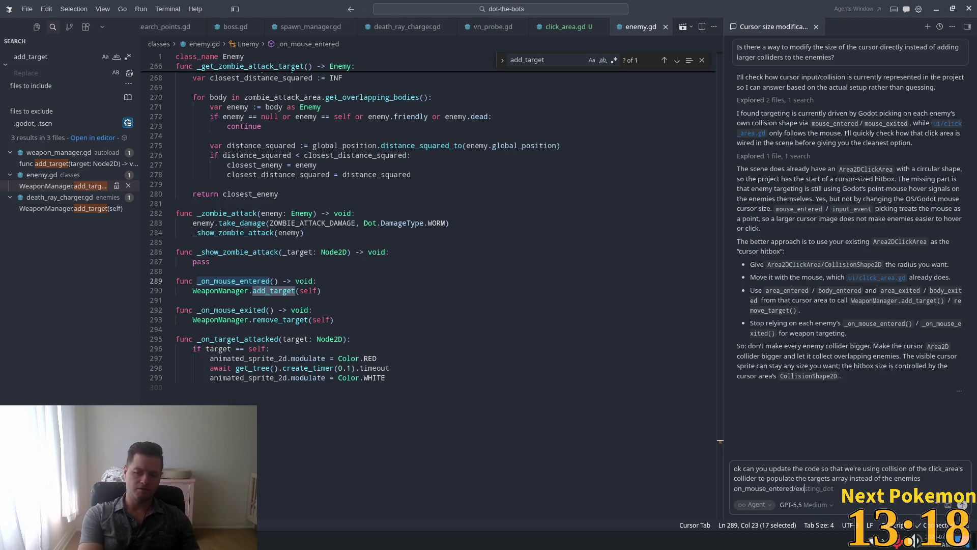
text(ted )
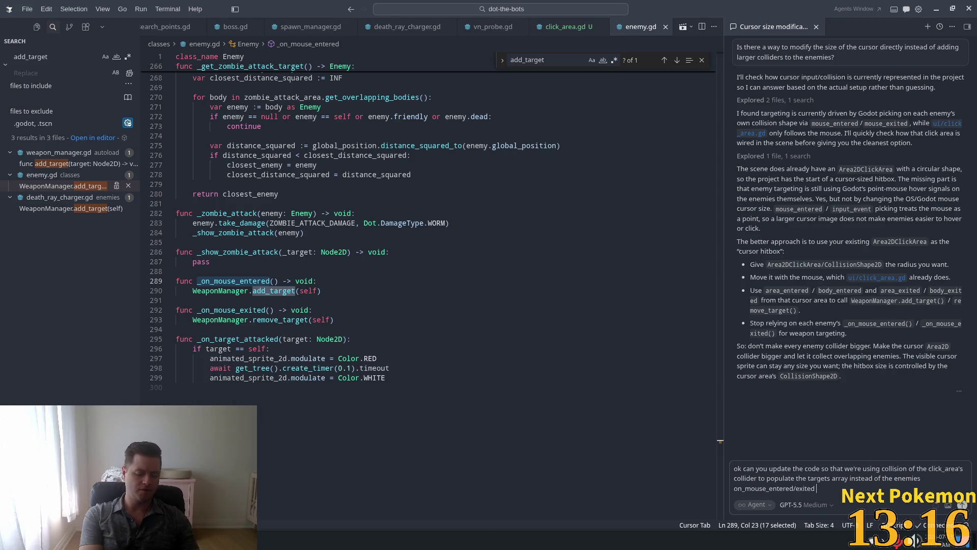
text(signals)
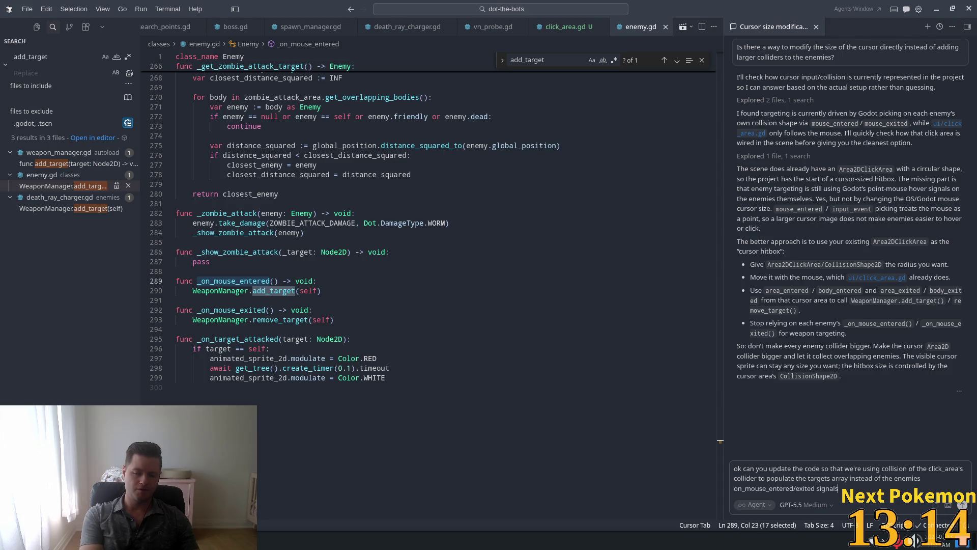
key(Return)
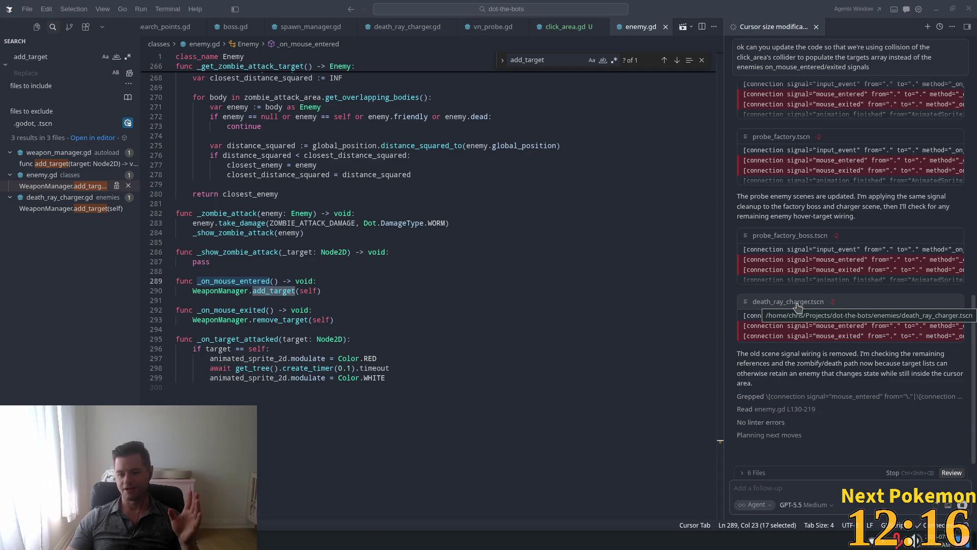
- Review the agent's removal of enemy hover handlers, then bring up skill_icons.png in Aseprite
scroll(834, 348, up, 3)
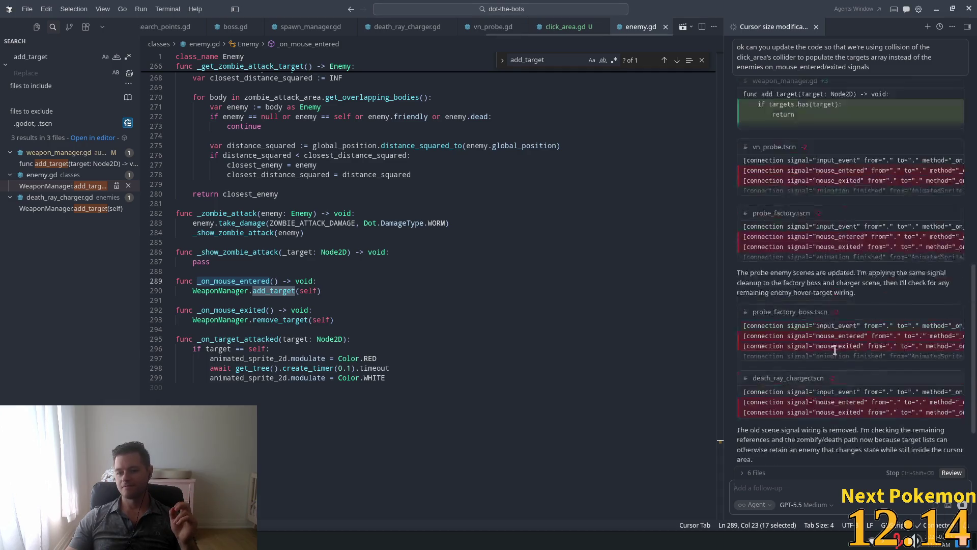
scroll(841, 351, up, 3)
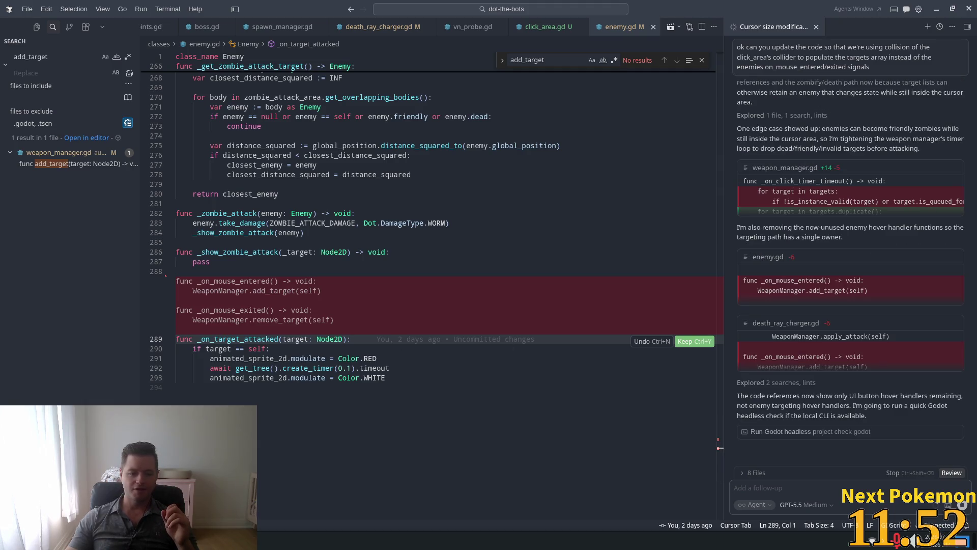
key(alt+Tab)
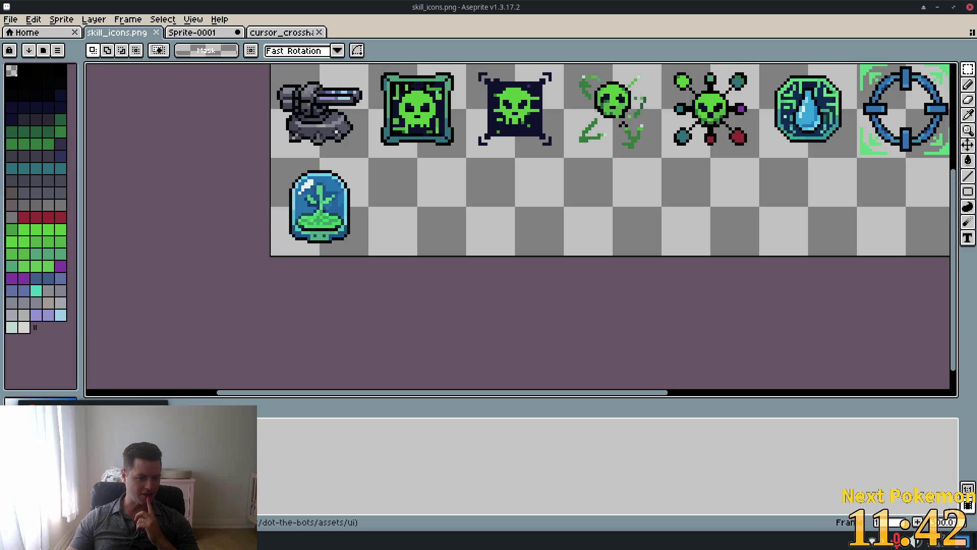
key(alt+Tab)
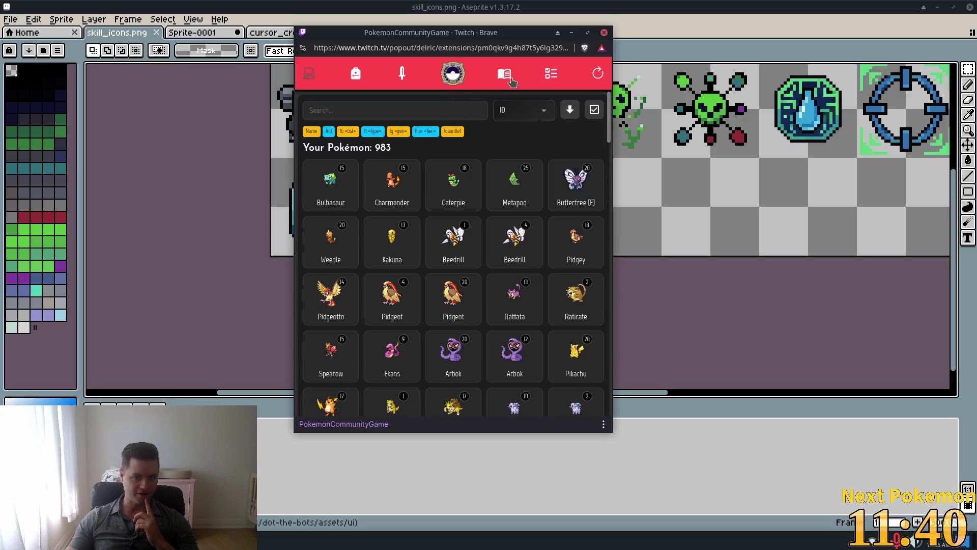
click(549, 72)
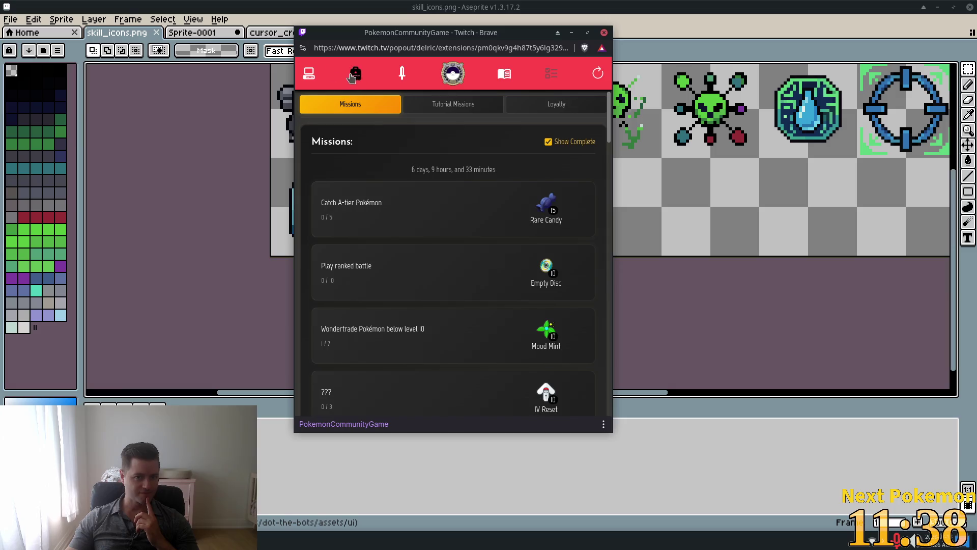
click(313, 75)
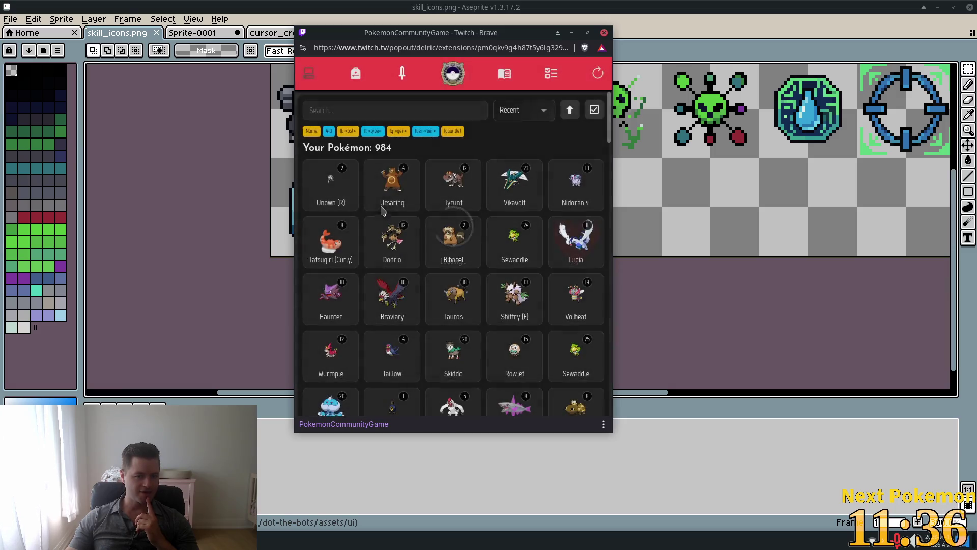
click(348, 197)
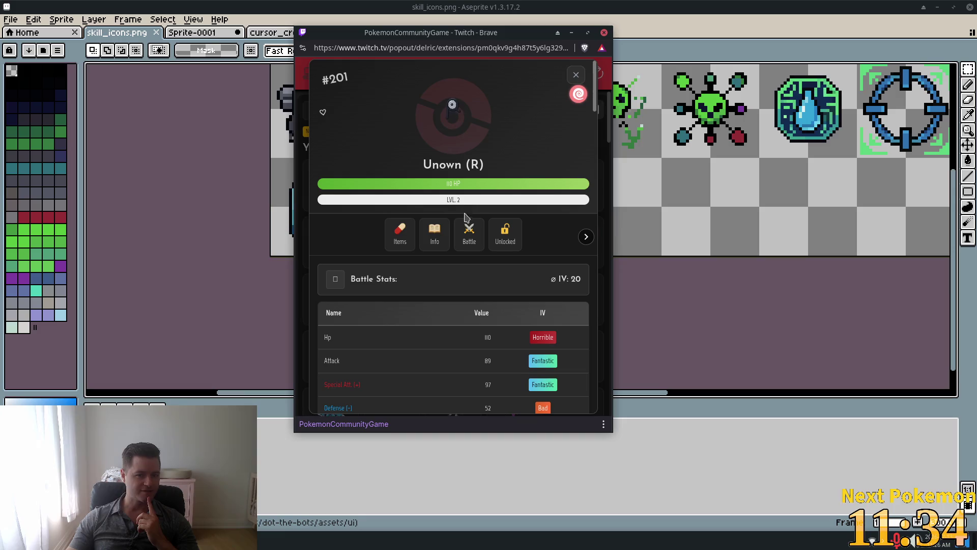
click(438, 234)
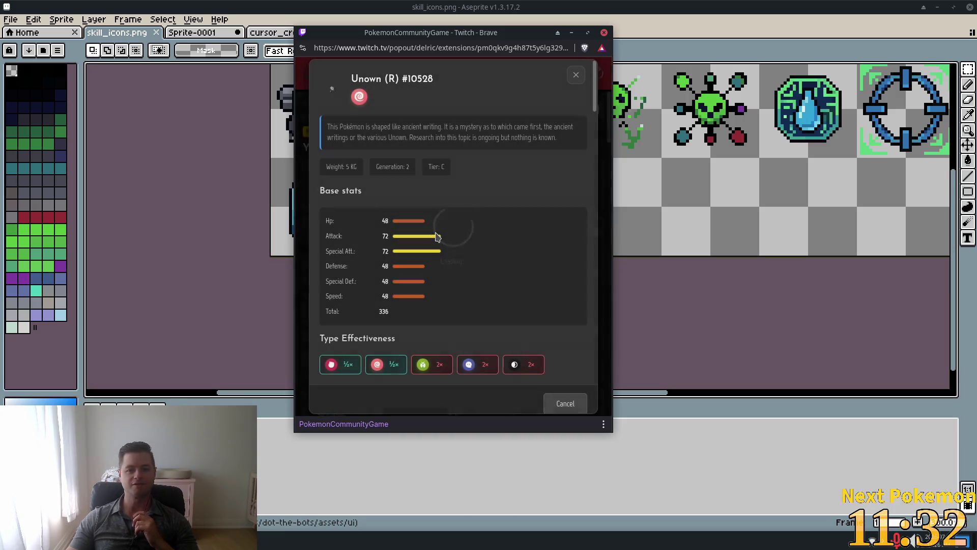
click(575, 75)
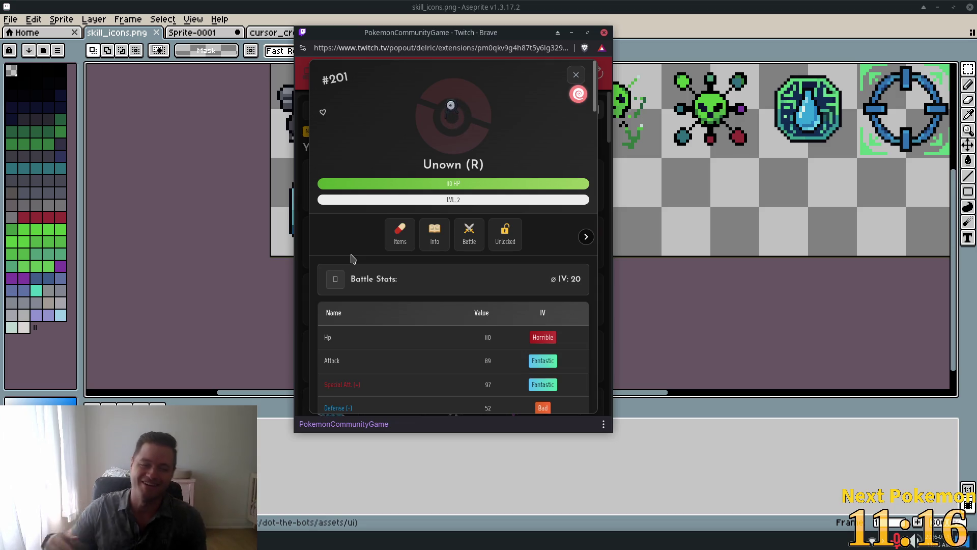
click(575, 75)
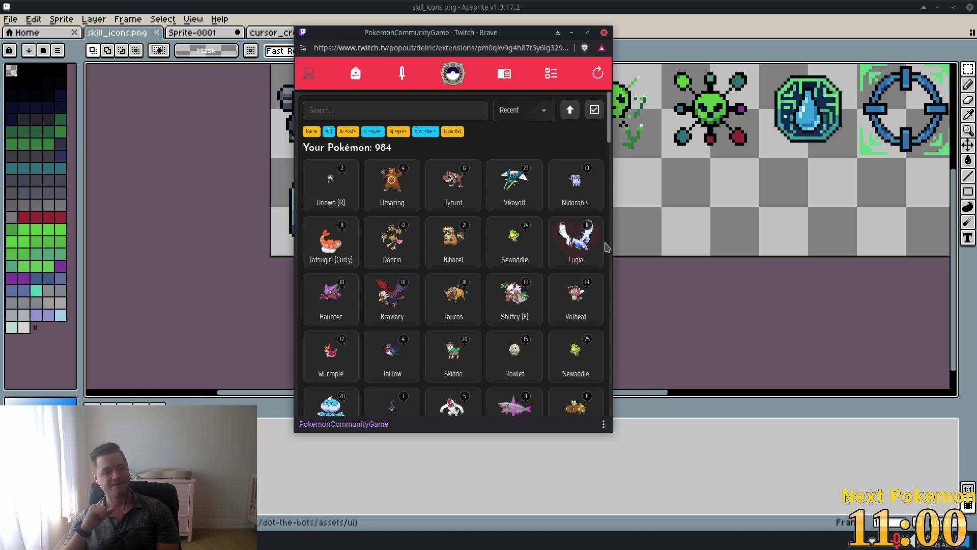
click(598, 74)
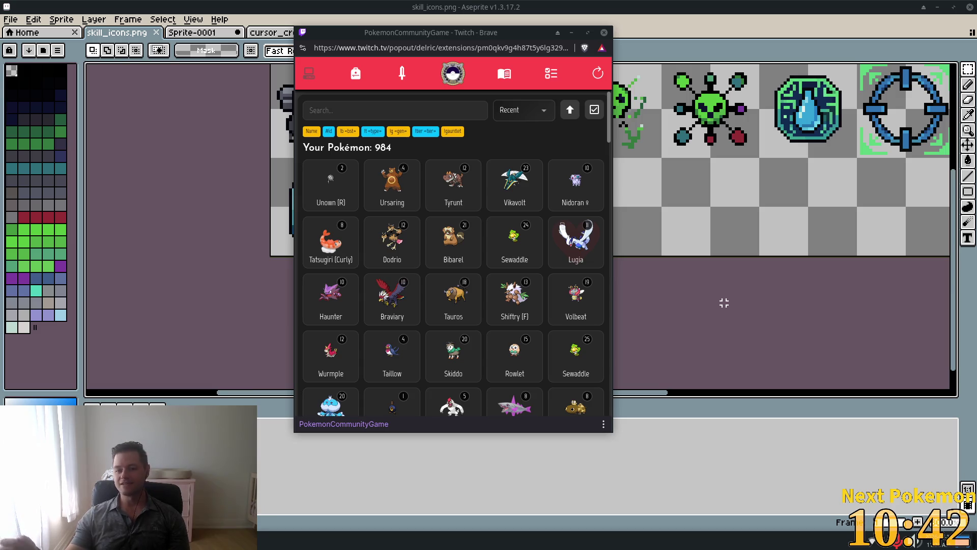
click(604, 32)
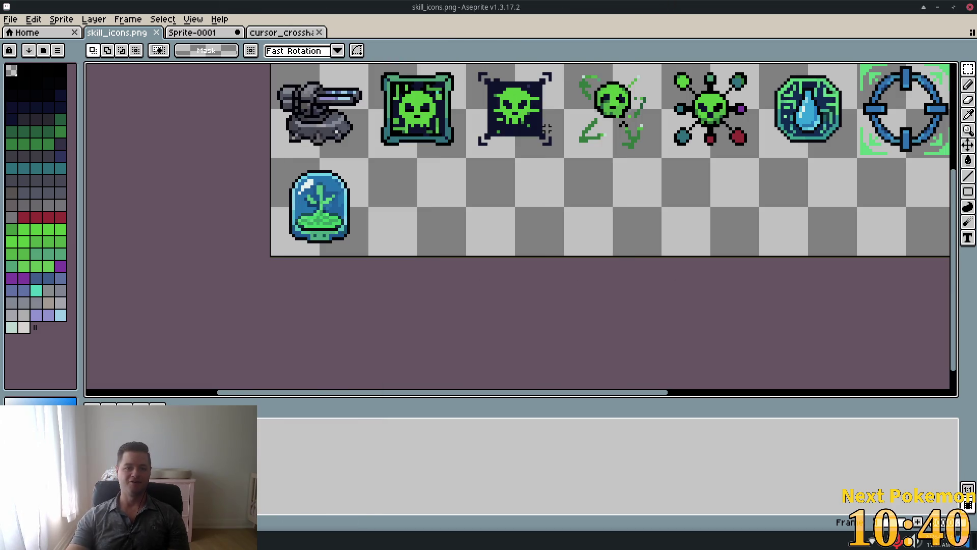
- View the Sprite-0001 document, then reload the agent-edited scenes from disk in Godot
click(188, 33)
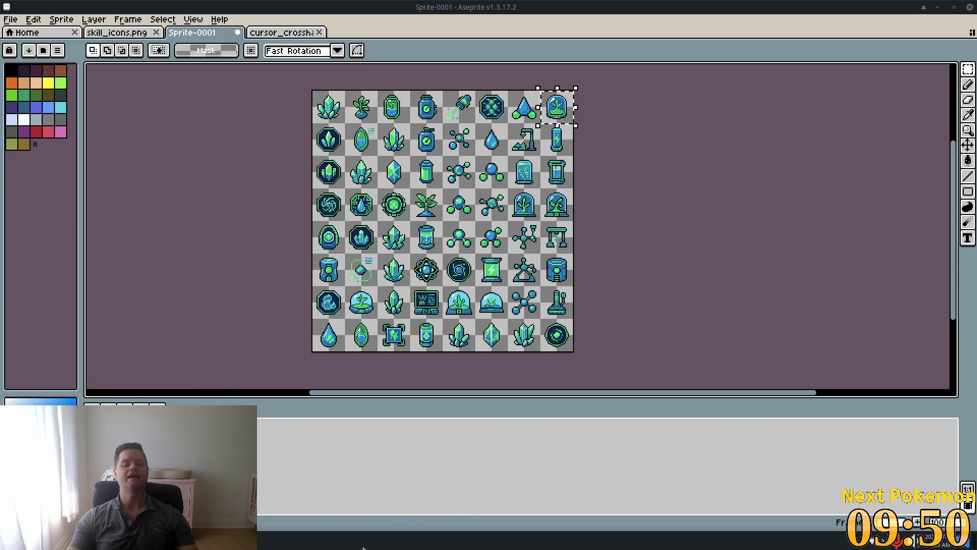
key(alt+Tab)
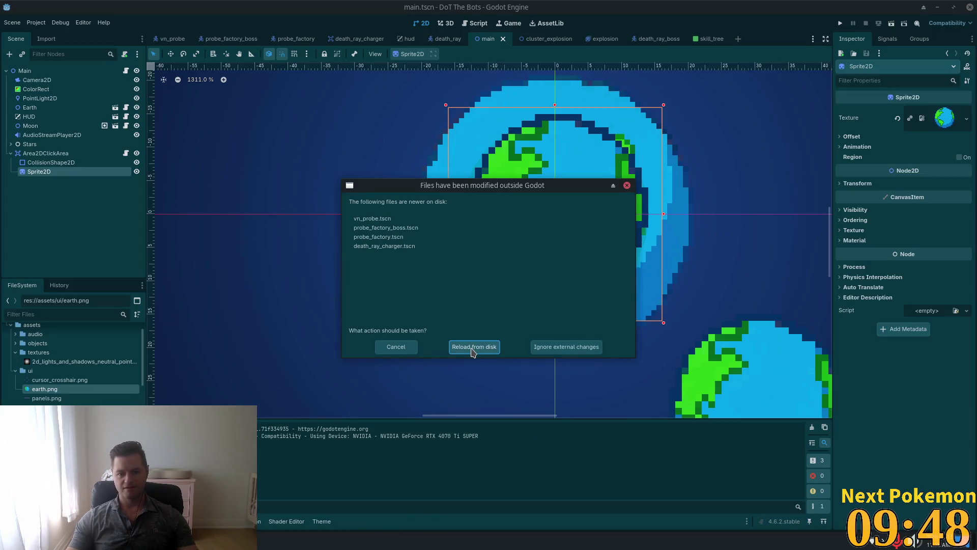
click(472, 347)
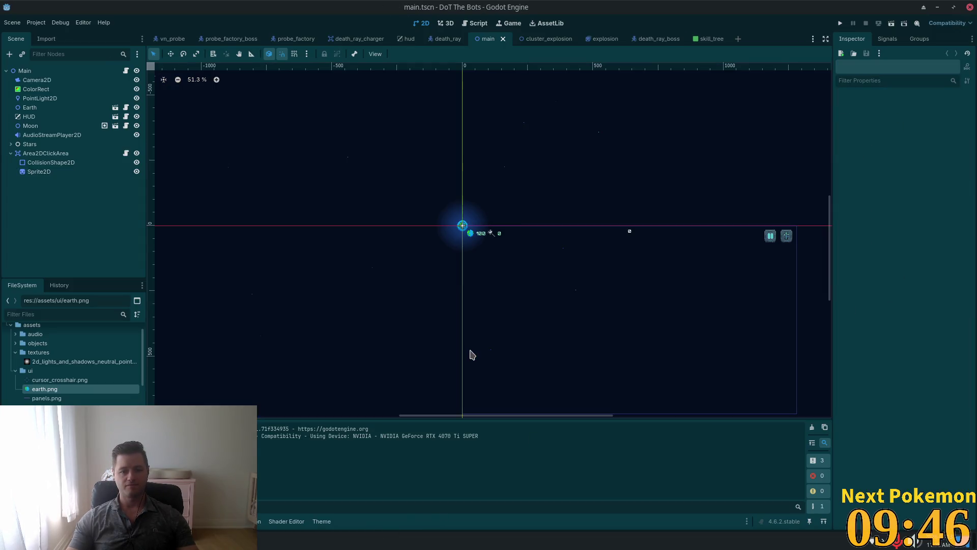
key(alt+Tab)
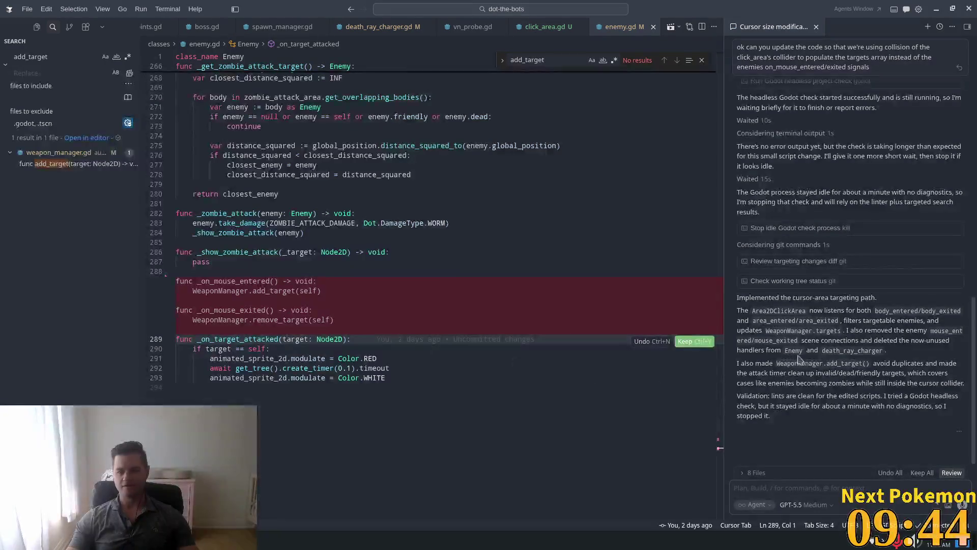
- Review the agent's diffs in death_ray_charger.gd and weapon_manager.gd
scroll(843, 390, up, 4)
scroll(844, 391, up, 2)
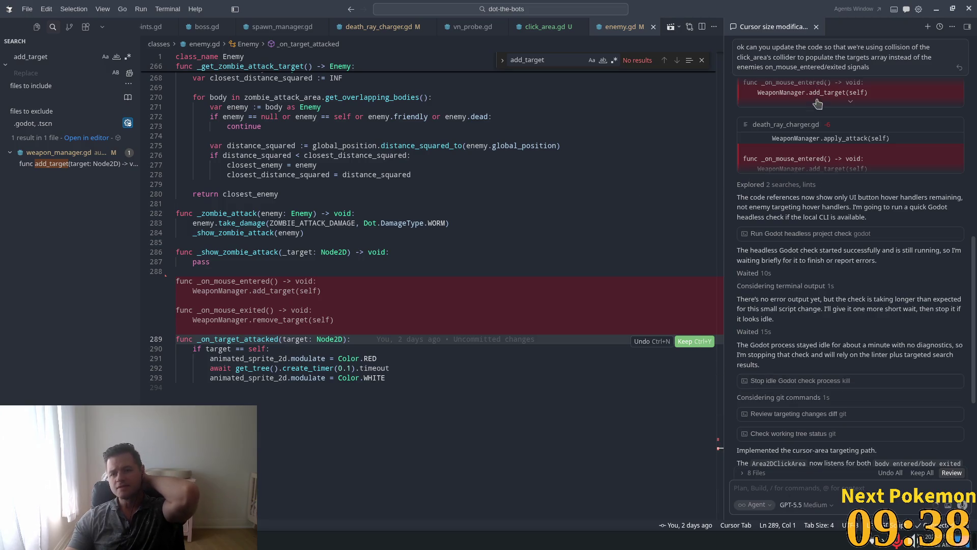
click(775, 132)
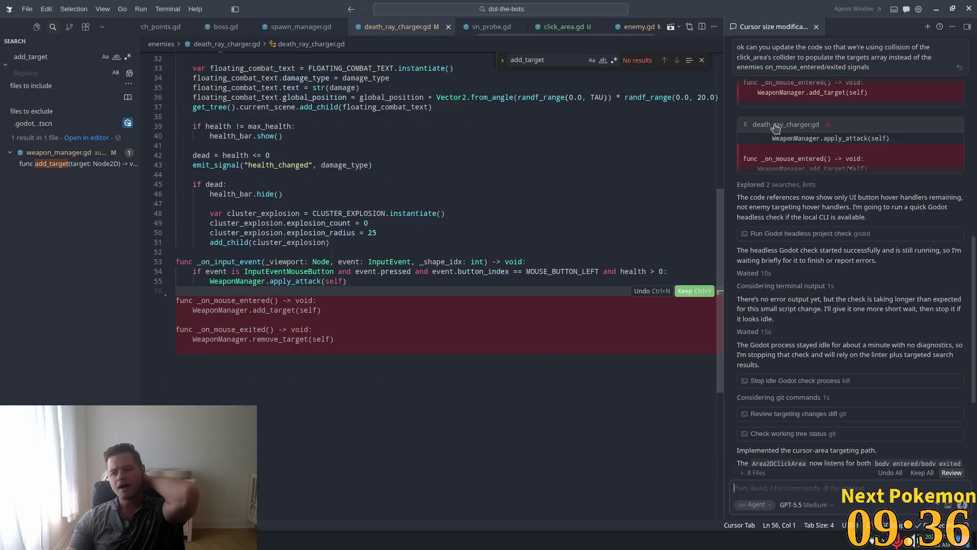
scroll(816, 254, up, 5)
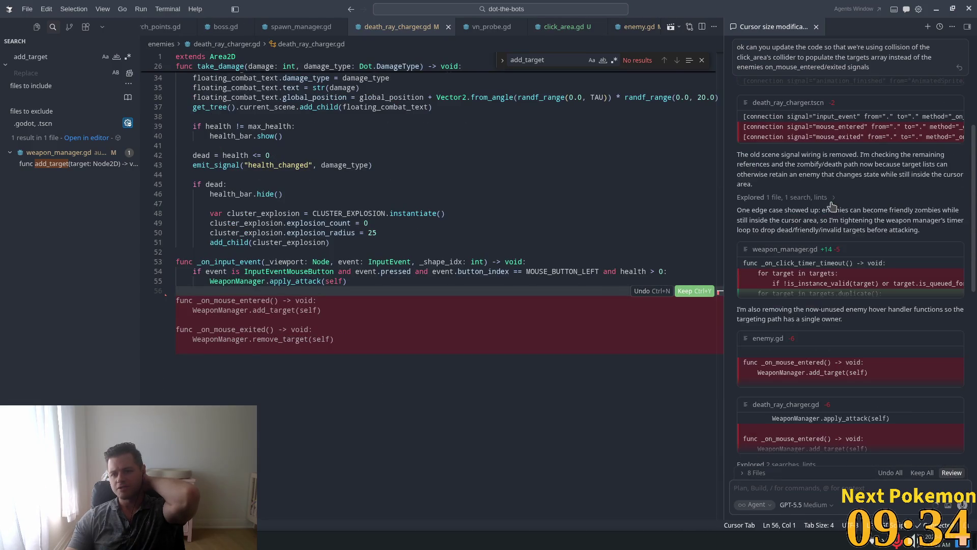
click(816, 255)
scroll(560, 290, down, 3)
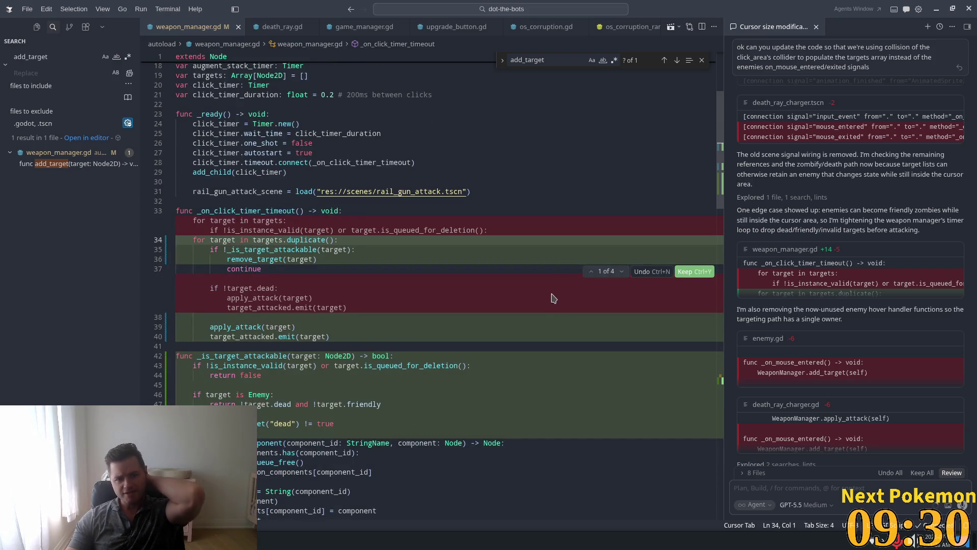
scroll(551, 297, down, 1)
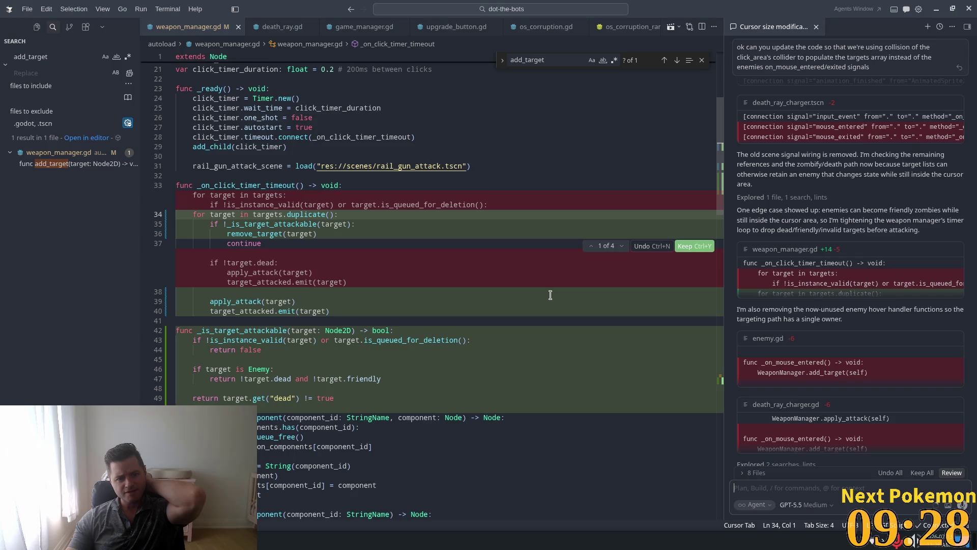
scroll(550, 294, down, 2)
scroll(549, 295, down, 1)
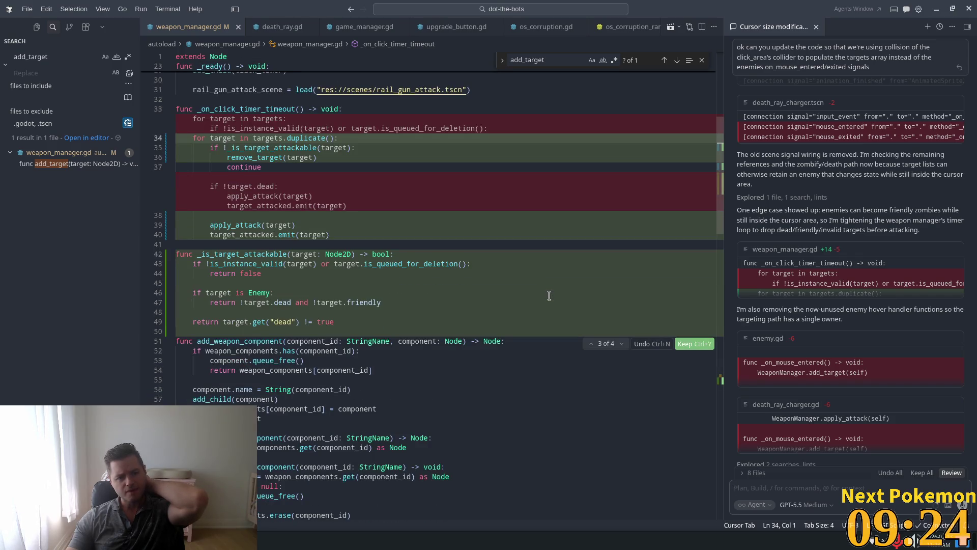
scroll(549, 295, down, 1)
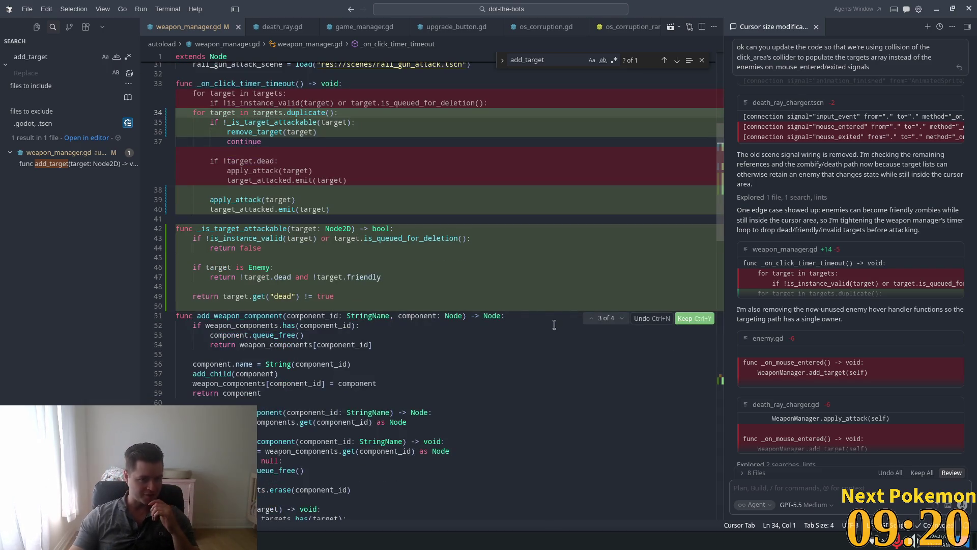
scroll(565, 389, down, 1)
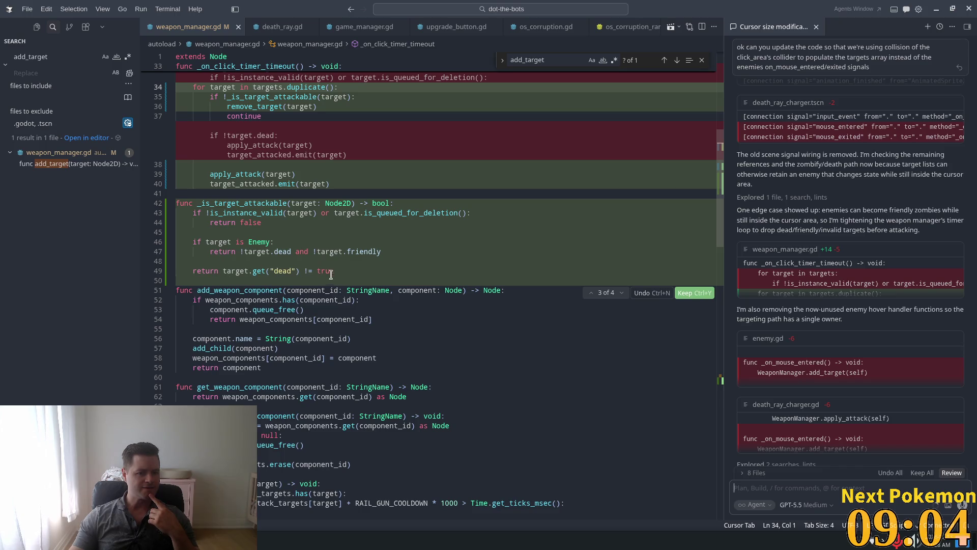
scroll(432, 356, down, 10)
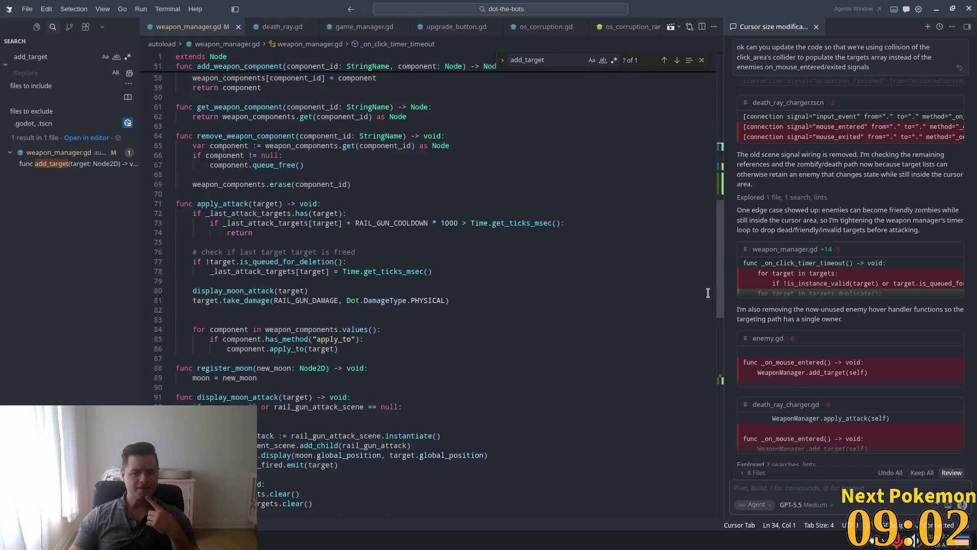
drag(722, 276, 722, 374)
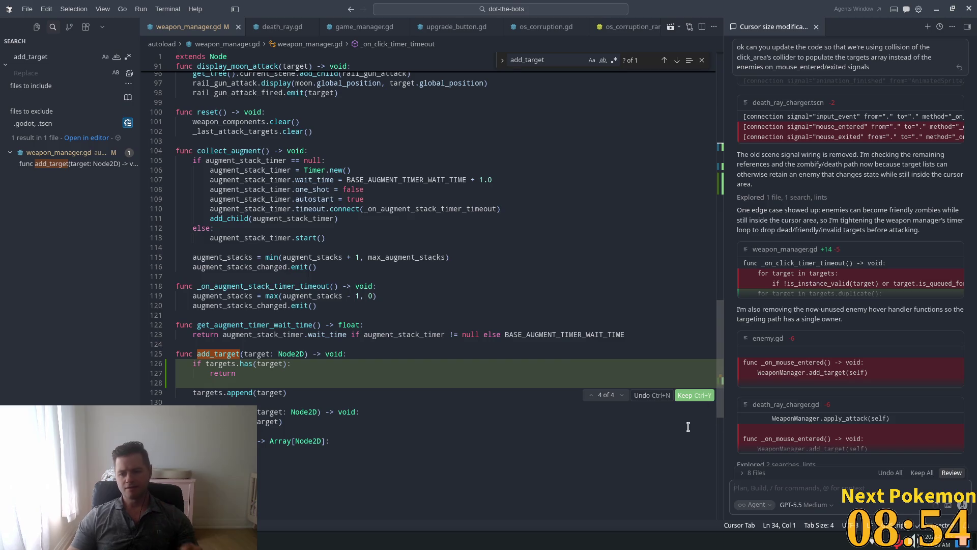
- Keep all of the agent's code changes and return to Godot
click(921, 472)
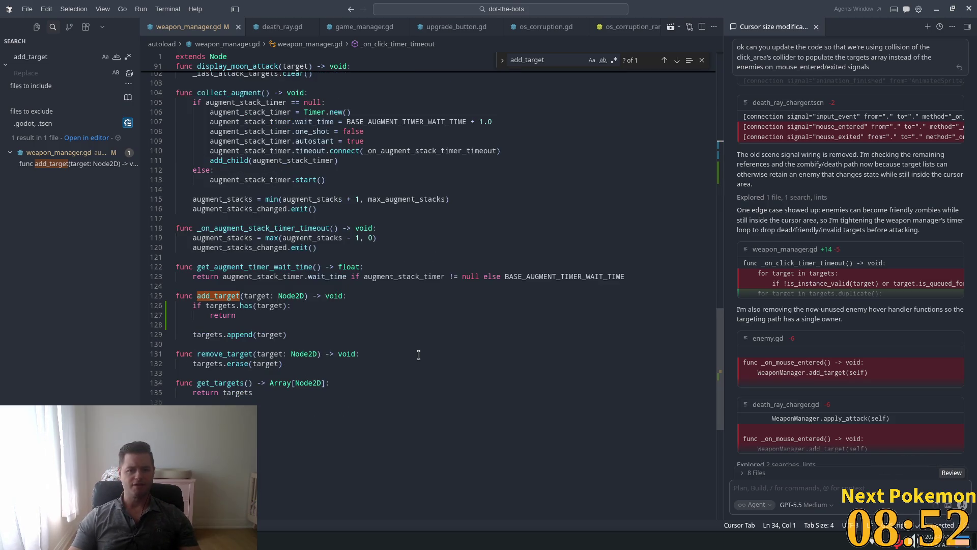
scroll(417, 355, up, 10)
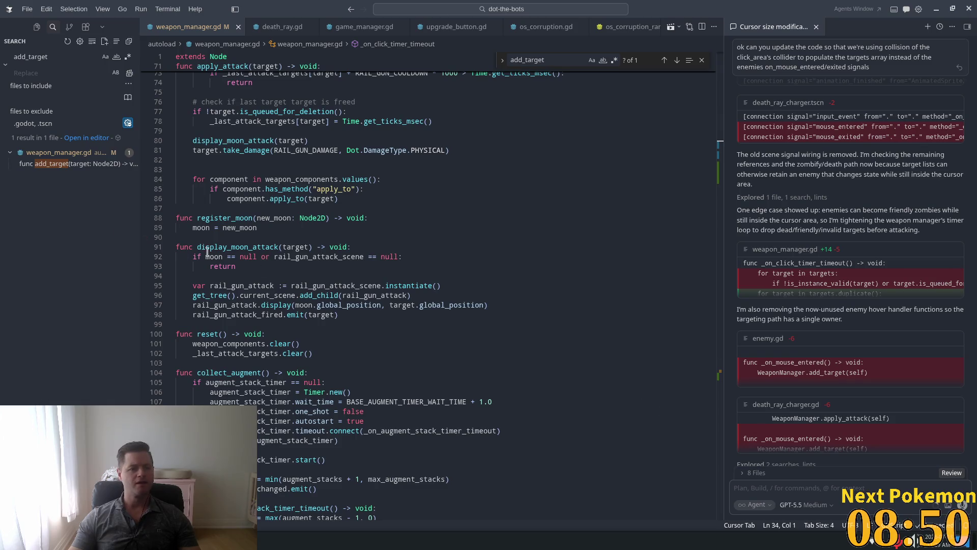
key(alt+Tab)
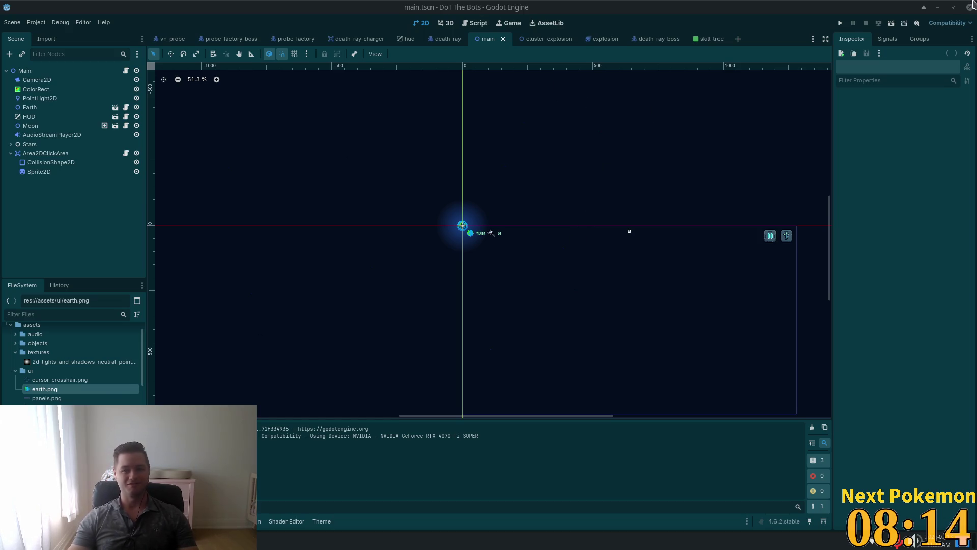
- Run the project and playtest the click-area targeting by attacking three bots
click(840, 24)
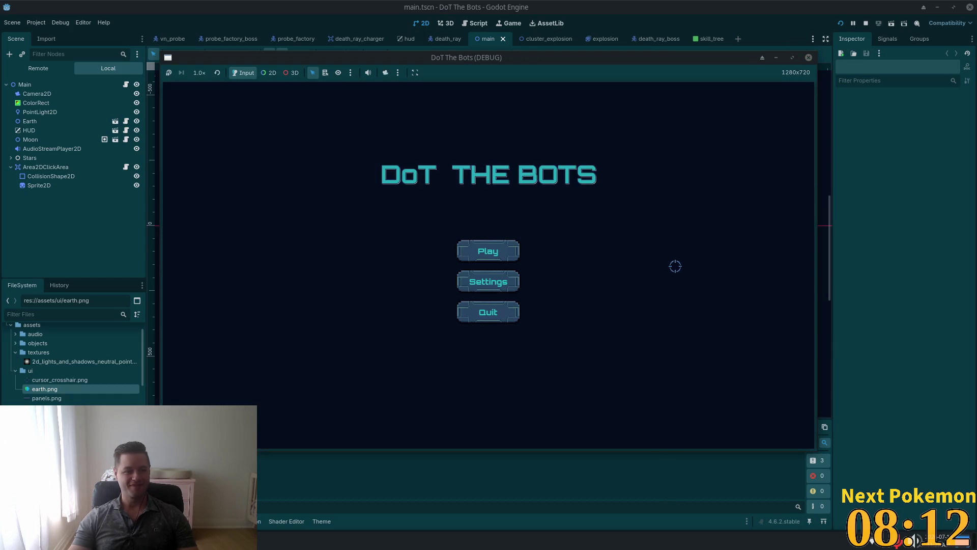
click(483, 248)
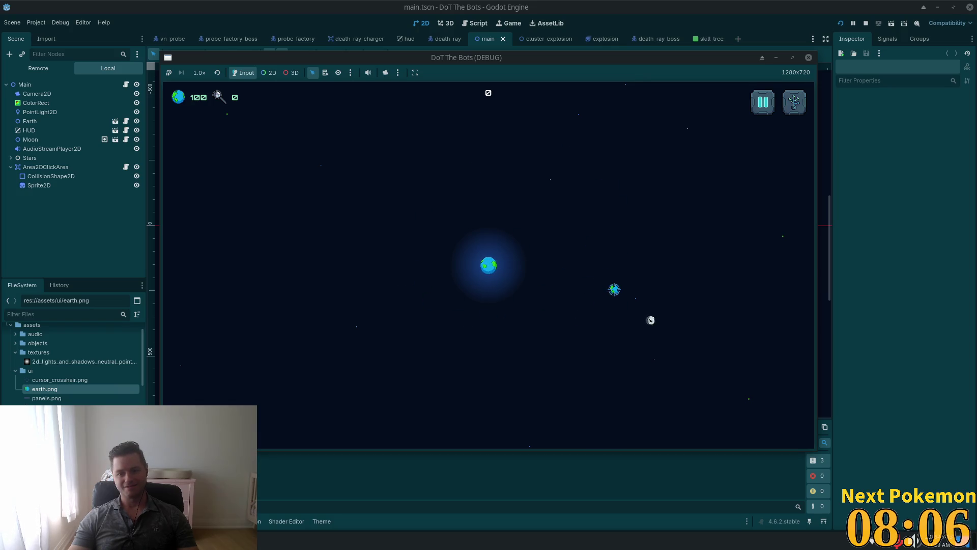
click(748, 173)
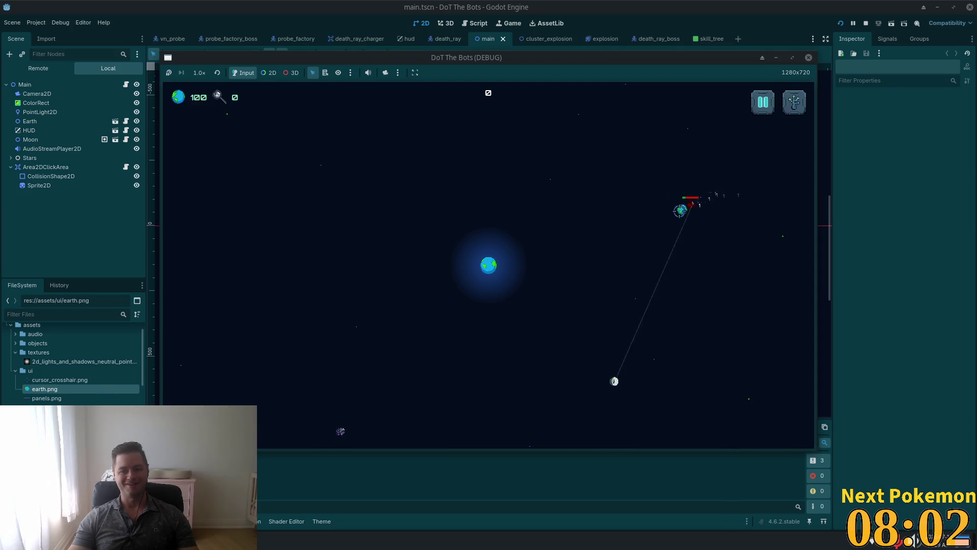
click(374, 381)
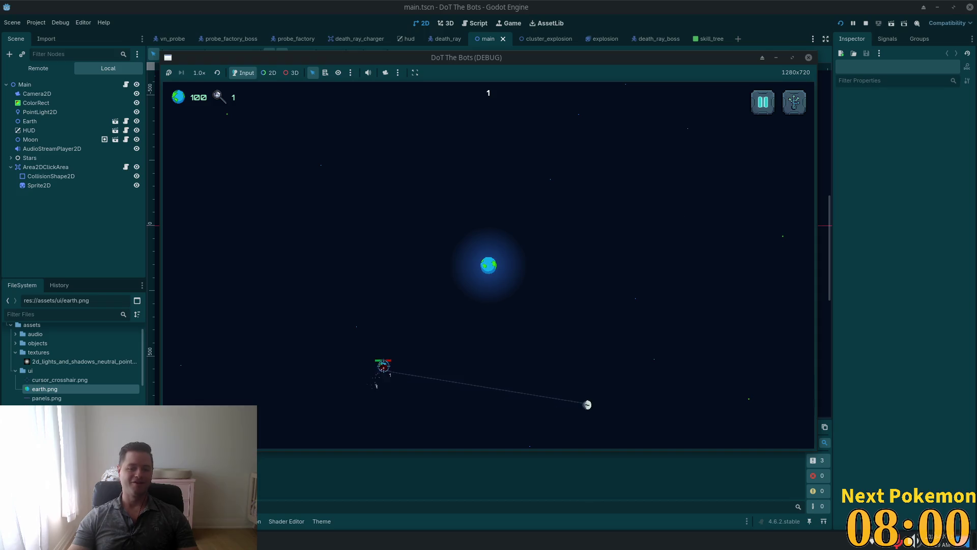
click(373, 388)
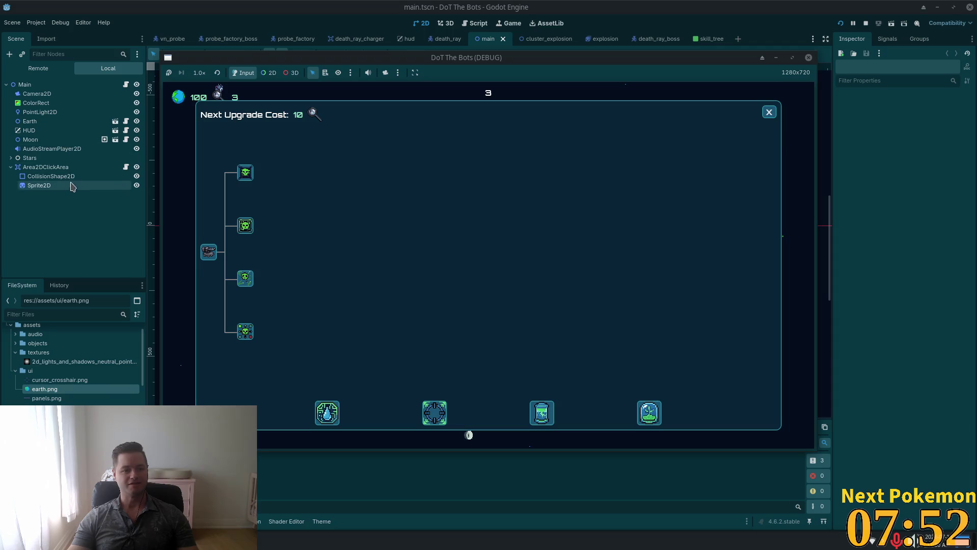
- Delete the Sprite2D under Area2DClickArea and bring the running game back up
click(76, 185)
key(Delete)
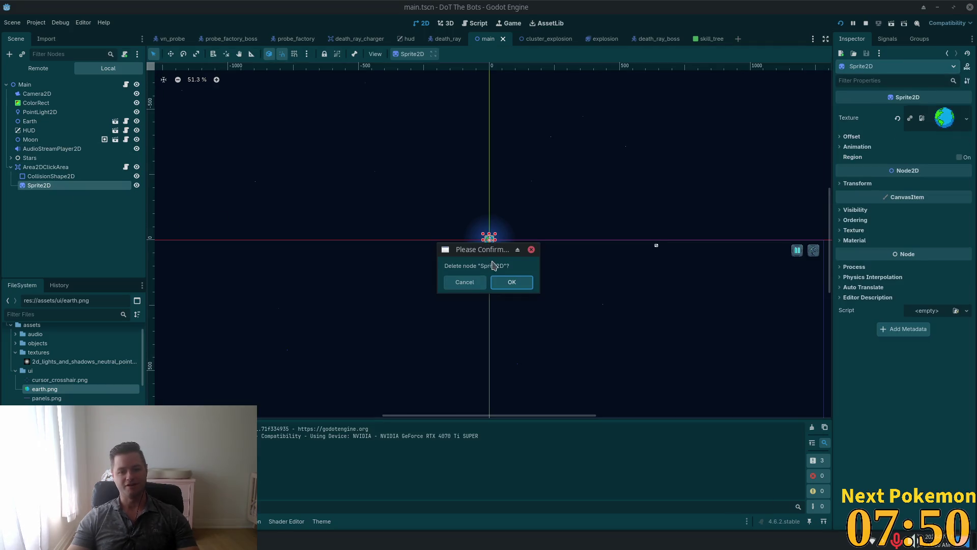
click(510, 283)
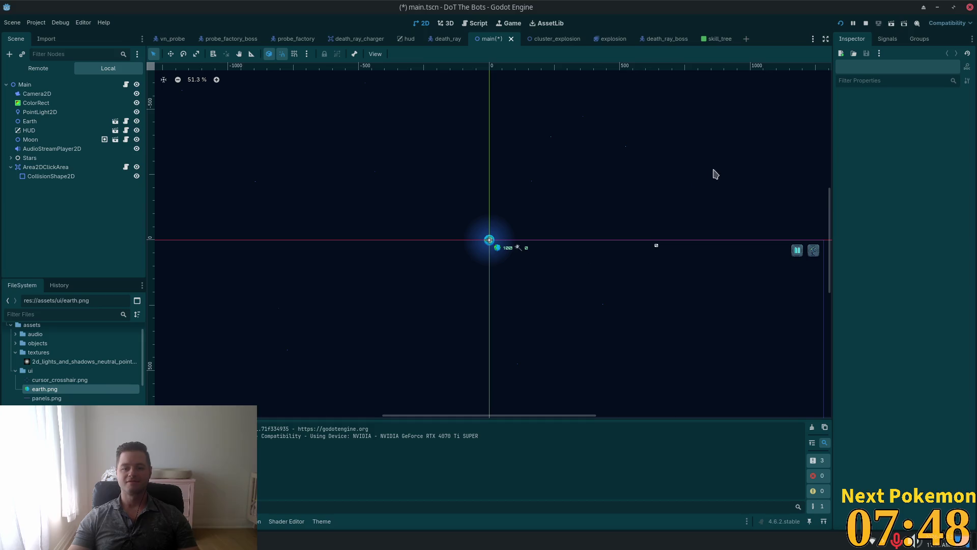
key(F5)
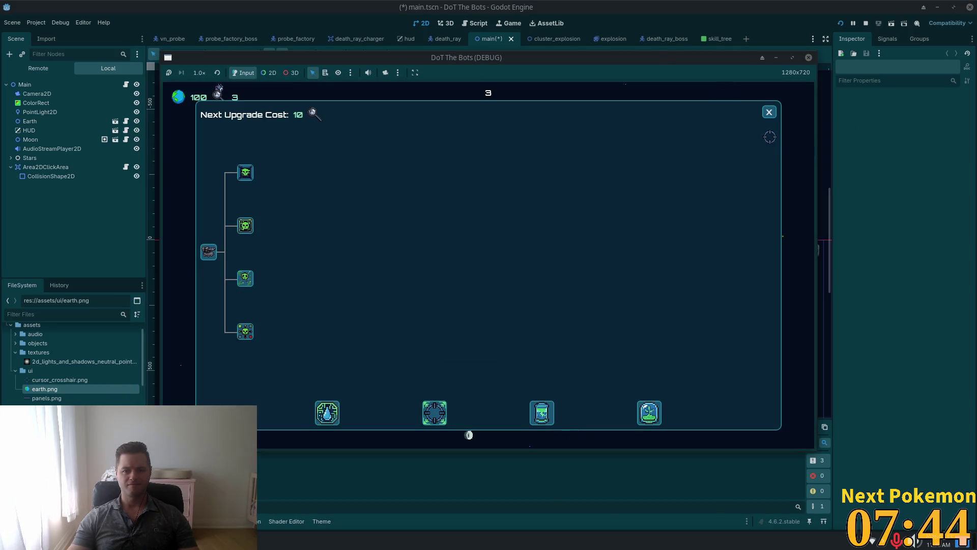
- Resume play, fire the moon's death ray at bots around Earth, then check the skill-tree panel
key(Escape)
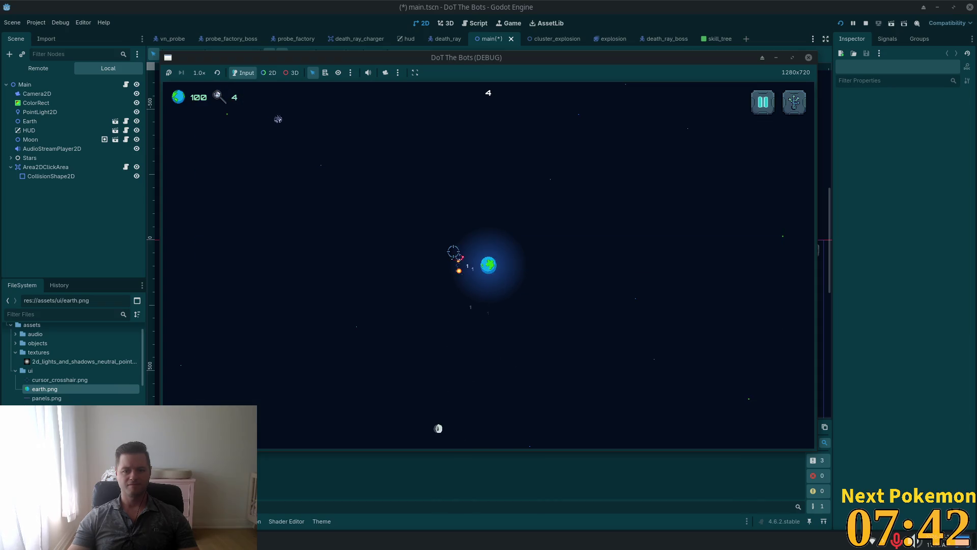
click(312, 136)
click(392, 119)
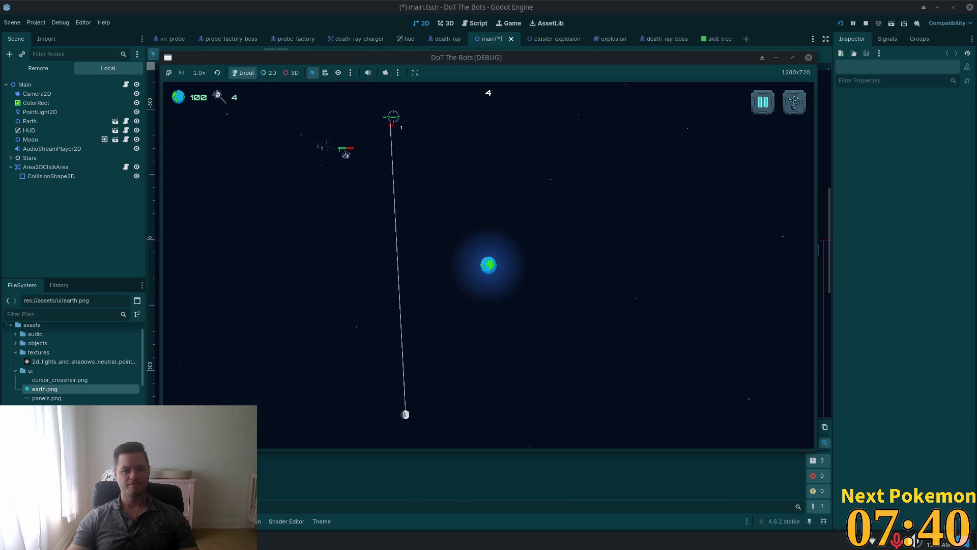
click(419, 153)
click(429, 190)
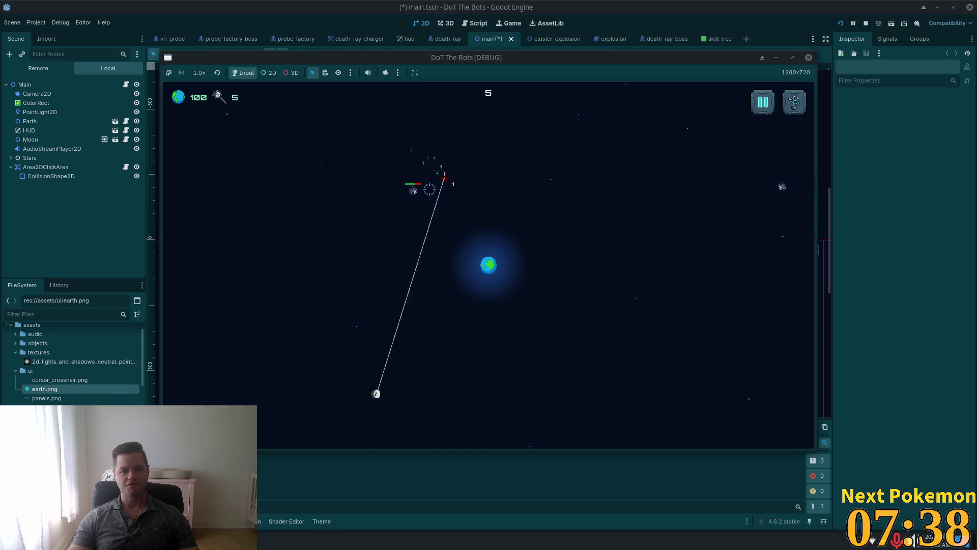
click(446, 207)
click(697, 221)
click(678, 222)
click(646, 239)
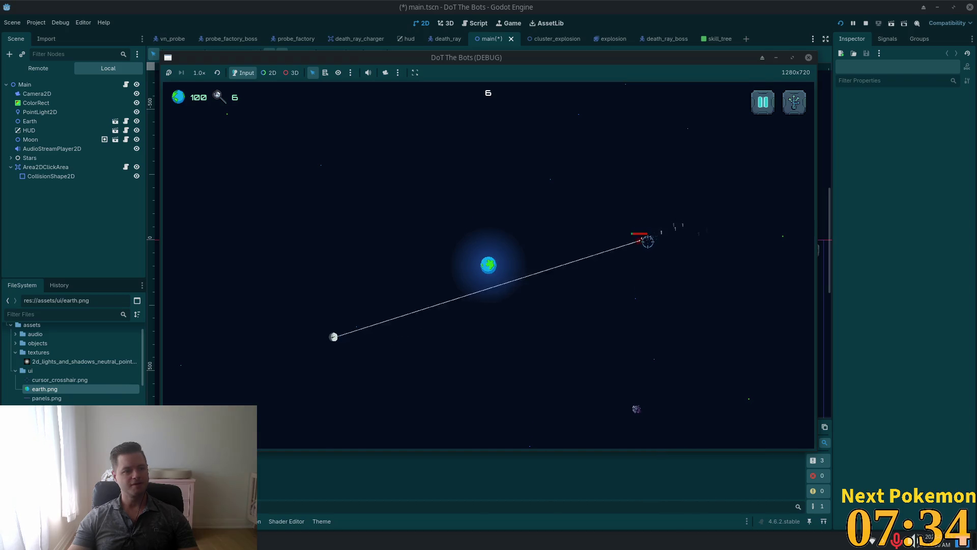
click(573, 367)
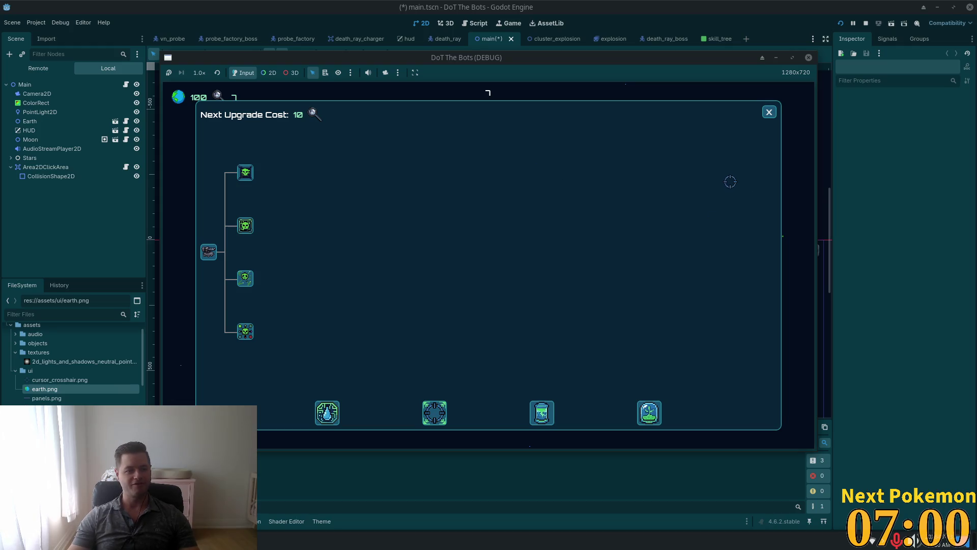
click(769, 112)
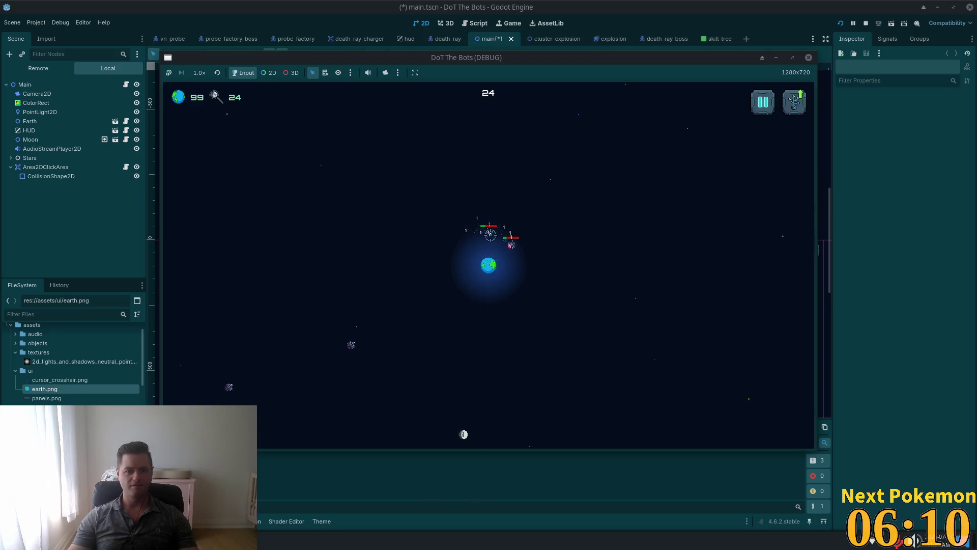
- Buy the second skill-tree upgrade, then close the tree to resume playing
click(466, 269)
click(245, 225)
click(762, 112)
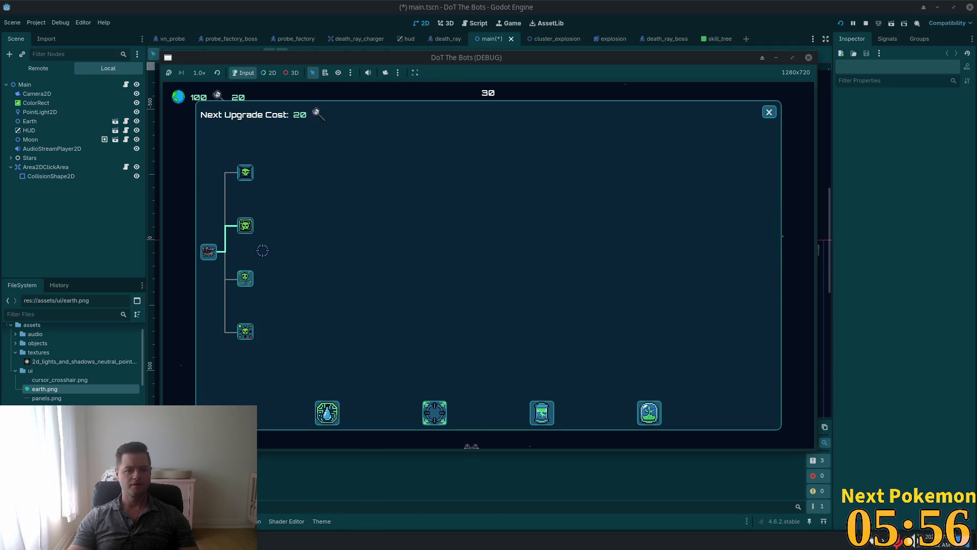
- Purchase OS Corruption, return to battle, and shoot a bot with the moon's laser
click(247, 178)
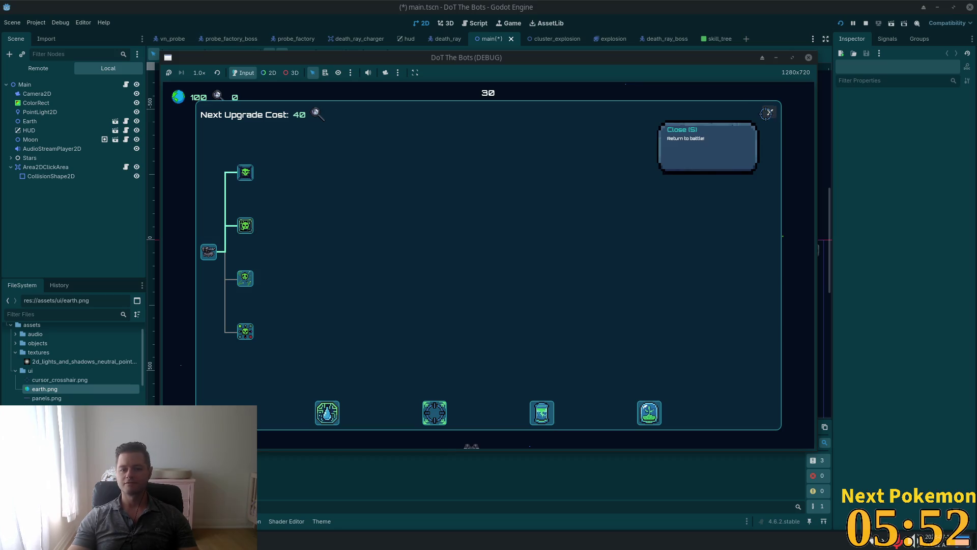
click(769, 112)
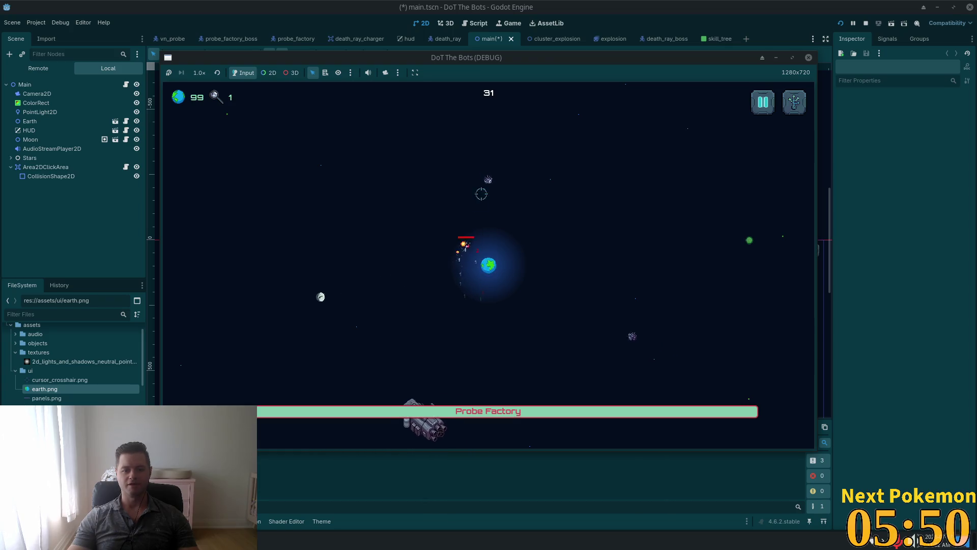
click(541, 310)
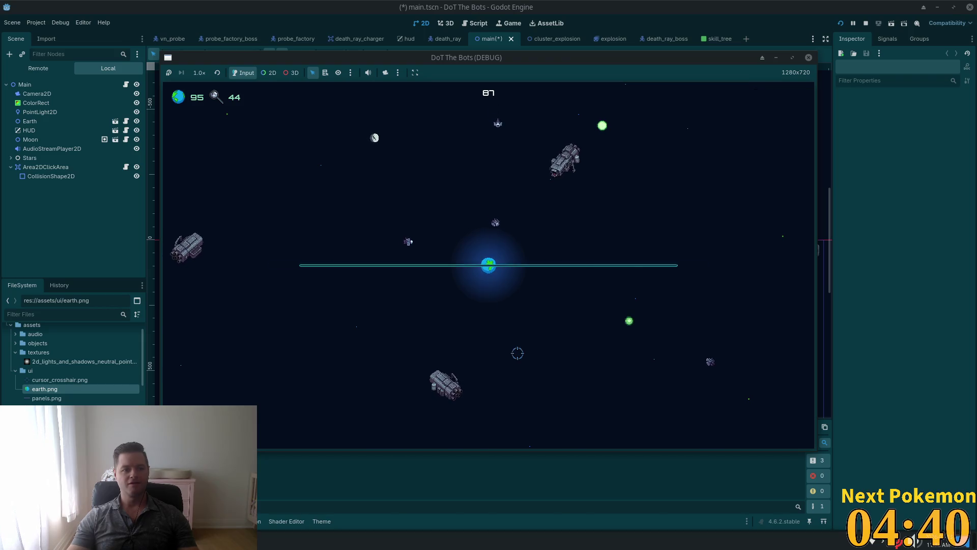
- Bring up the skill-tree panel mid-game with Tab, then close it without buying
key(Tab)
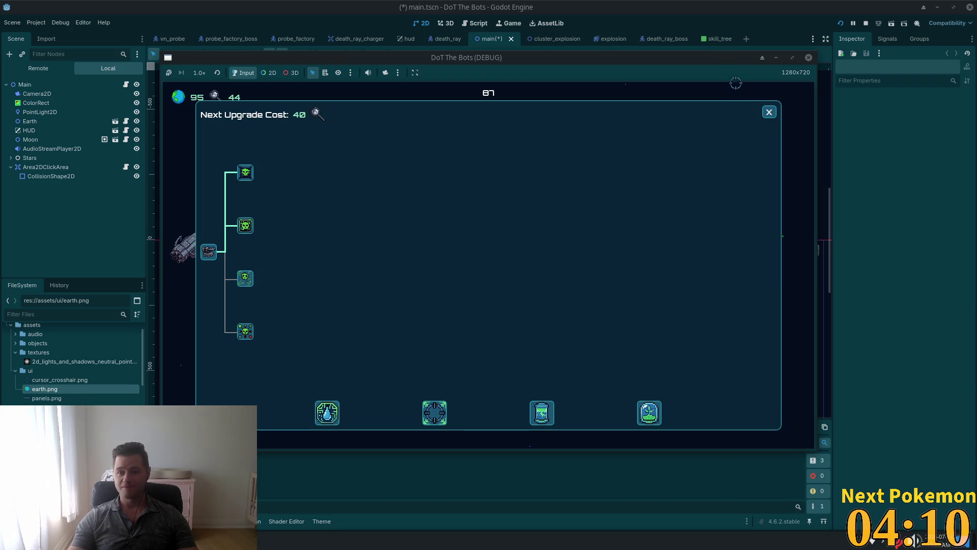
click(768, 112)
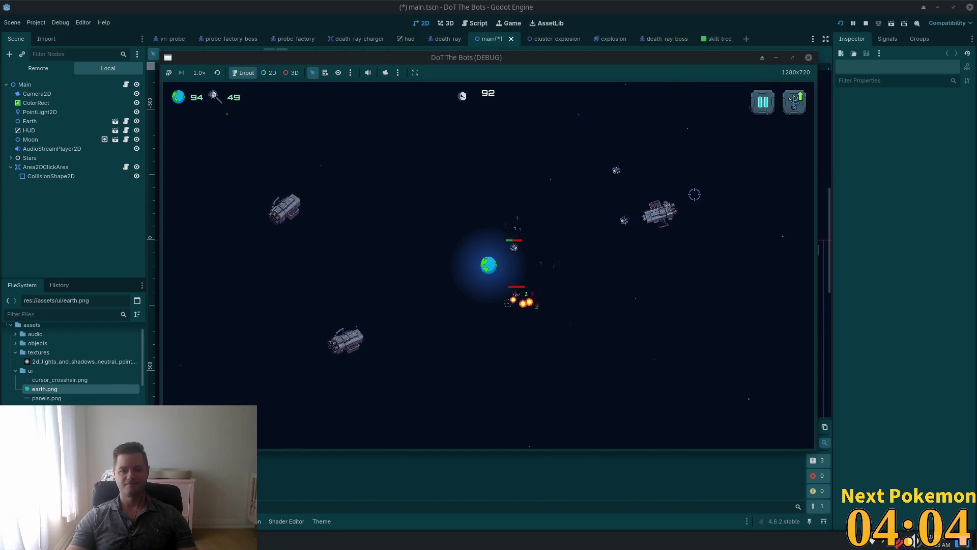
- Fire the moon's ray at several bots across the game field
click(593, 235)
click(312, 319)
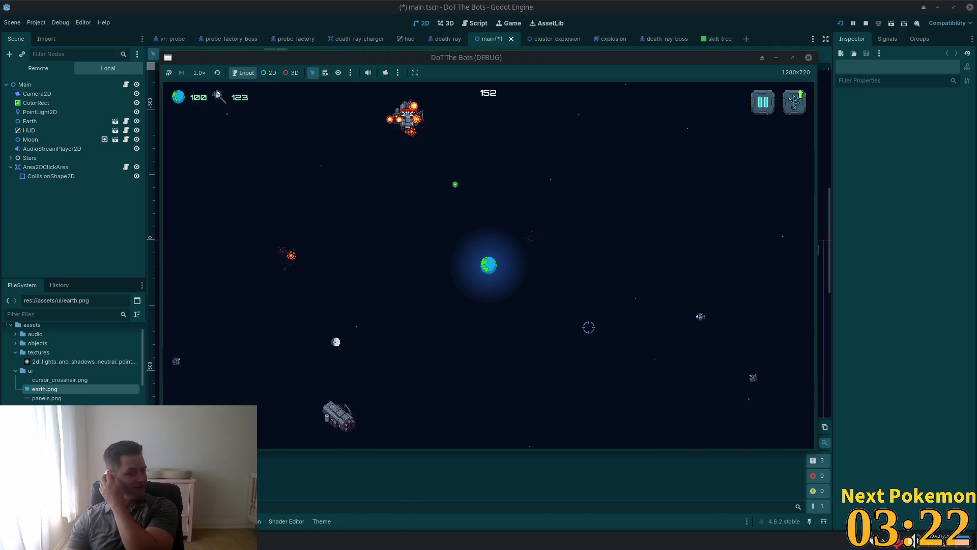
click(634, 302)
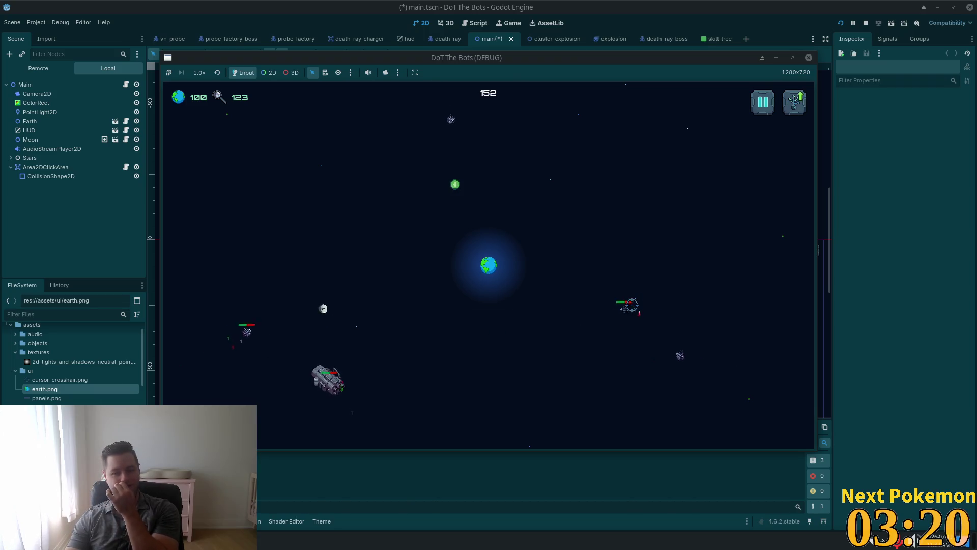
- Shoot bots at the top, right and bottom, and collect the green orb
click(475, 163)
click(590, 327)
click(387, 251)
click(520, 131)
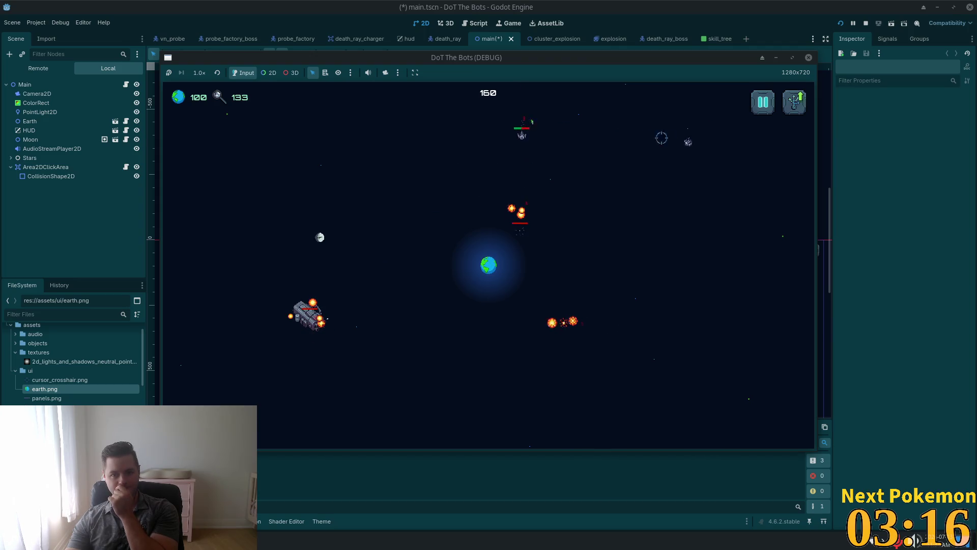
click(759, 268)
click(594, 417)
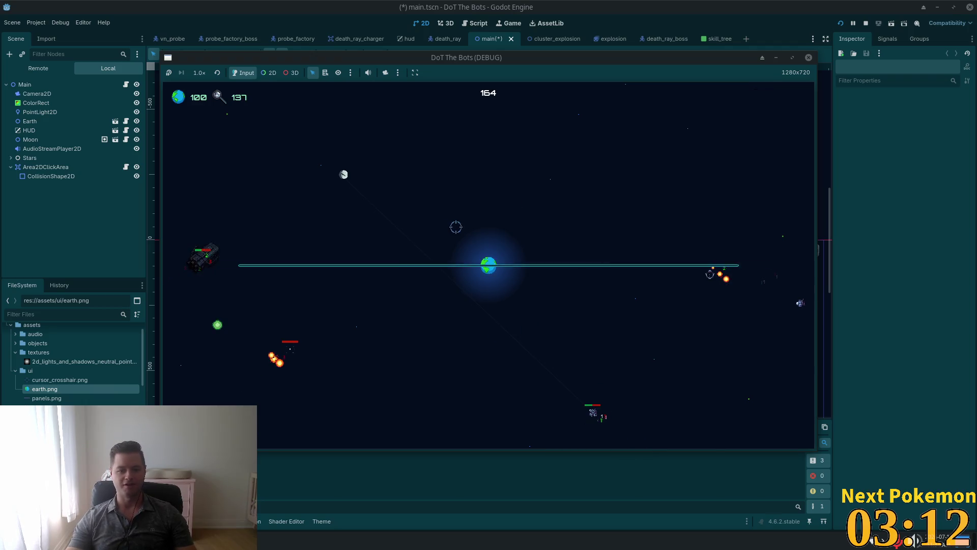
- Unlock the Worm upgrade in the skill tree and return to the game
key(Tab)
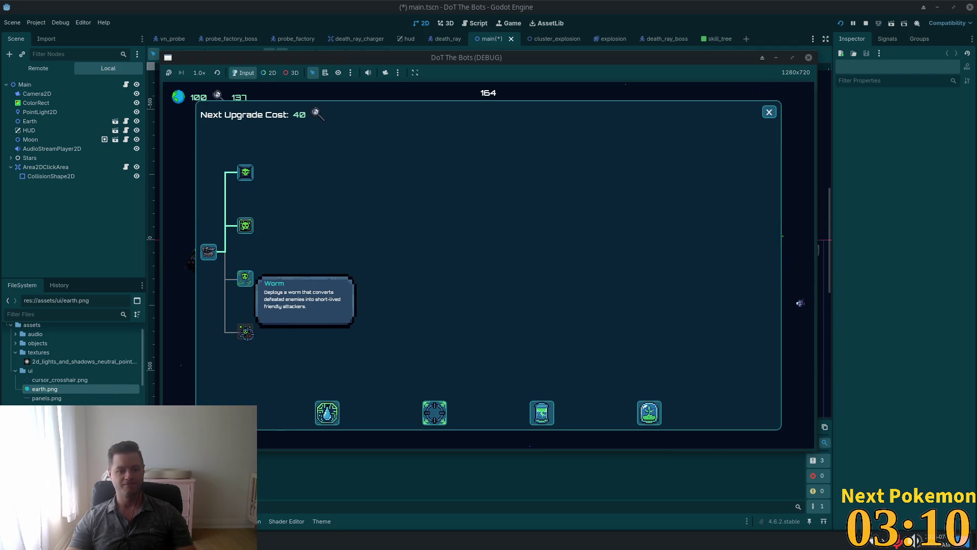
click(246, 333)
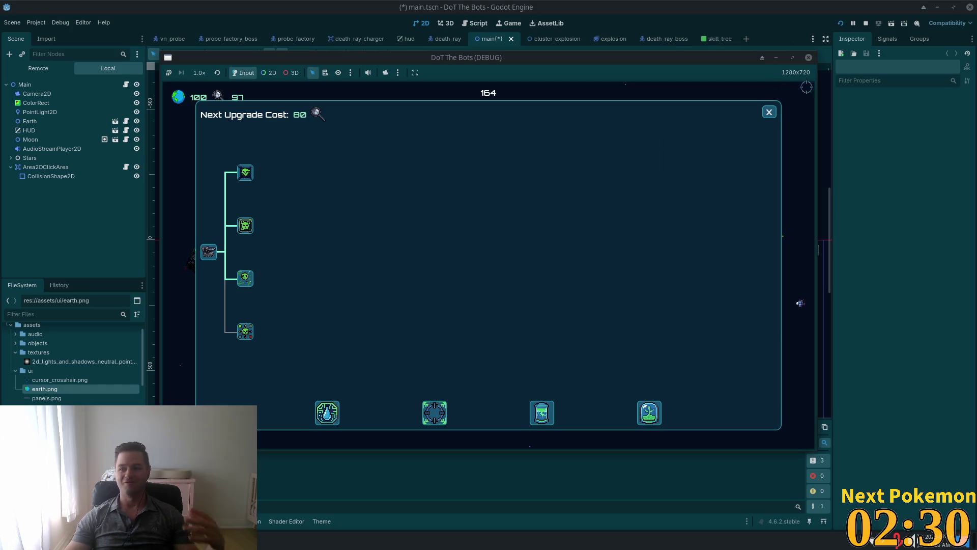
click(769, 112)
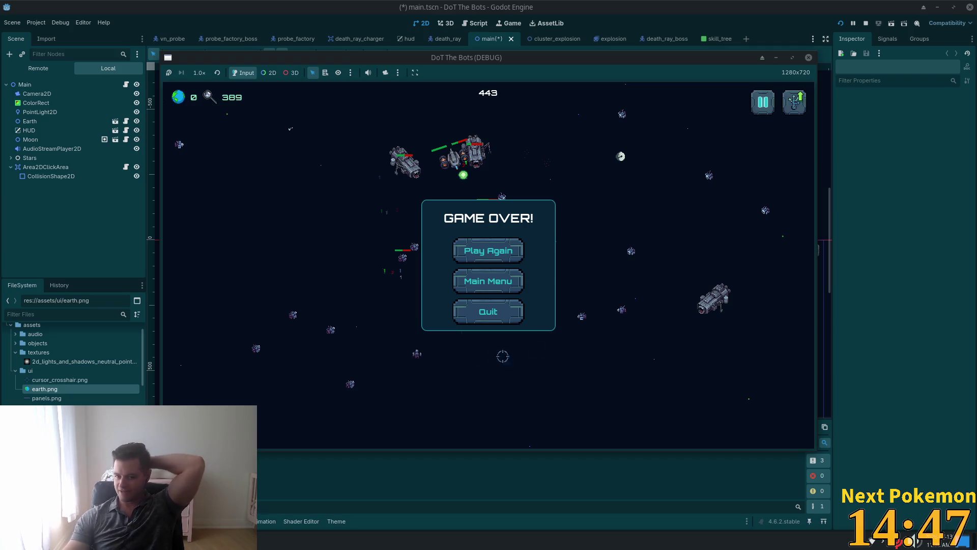
- Quit from the Game Over panel and save main.tscn
click(482, 312)
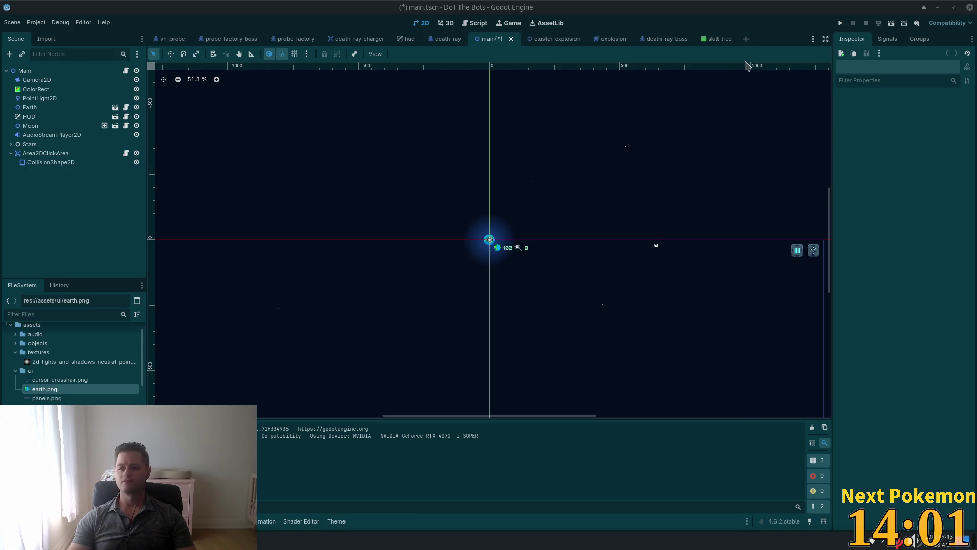
key(ctrl+s)
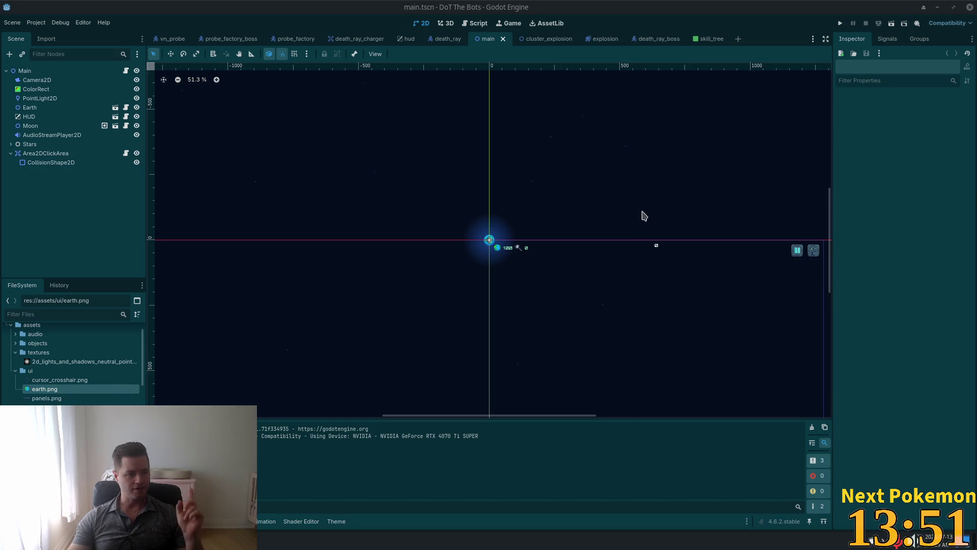
- Select Area2DClickArea in the Scene dock to show its properties in the Inspector
click(51, 153)
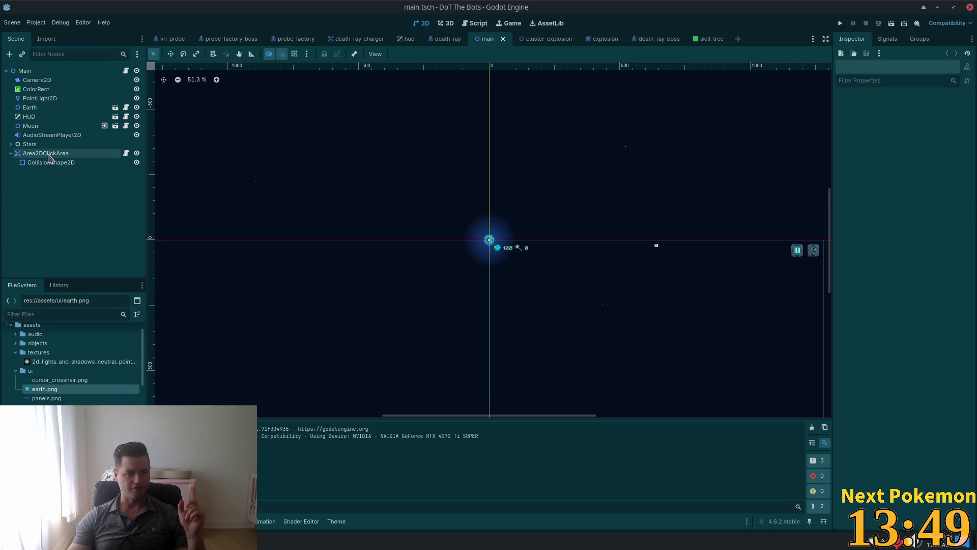
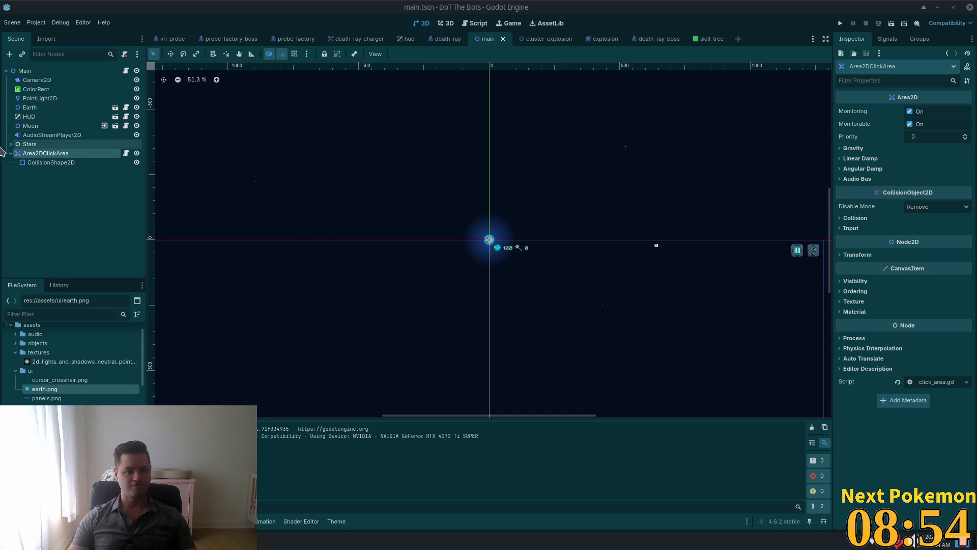
- Review the AudioStreamPlayer2D, Area2DClickArea and CollisionShape2D properties, expanding the shape's visibility settings
click(52, 134)
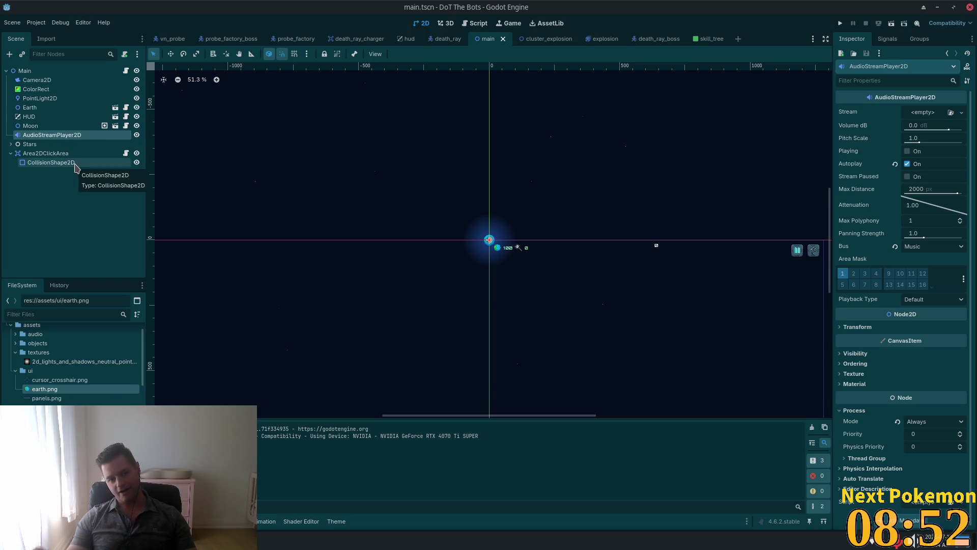
click(53, 154)
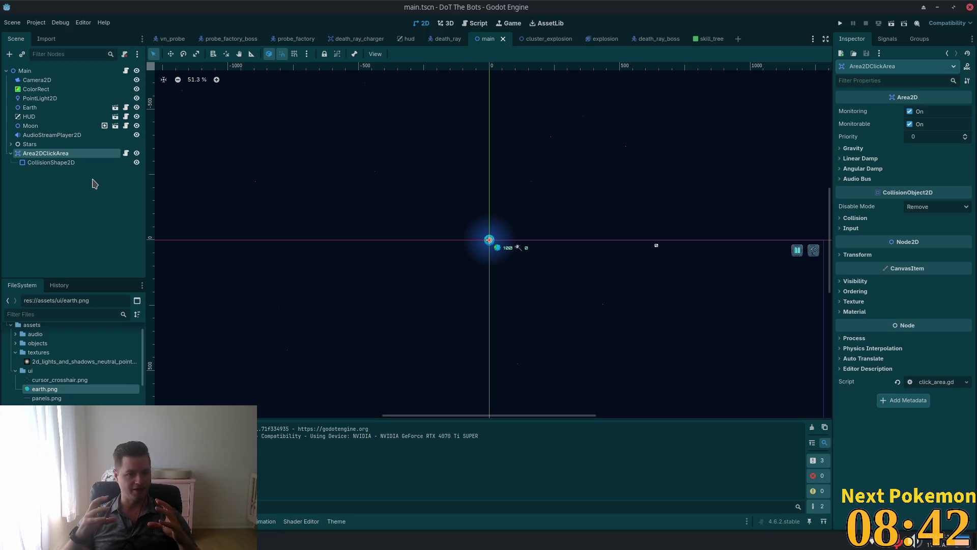
click(80, 164)
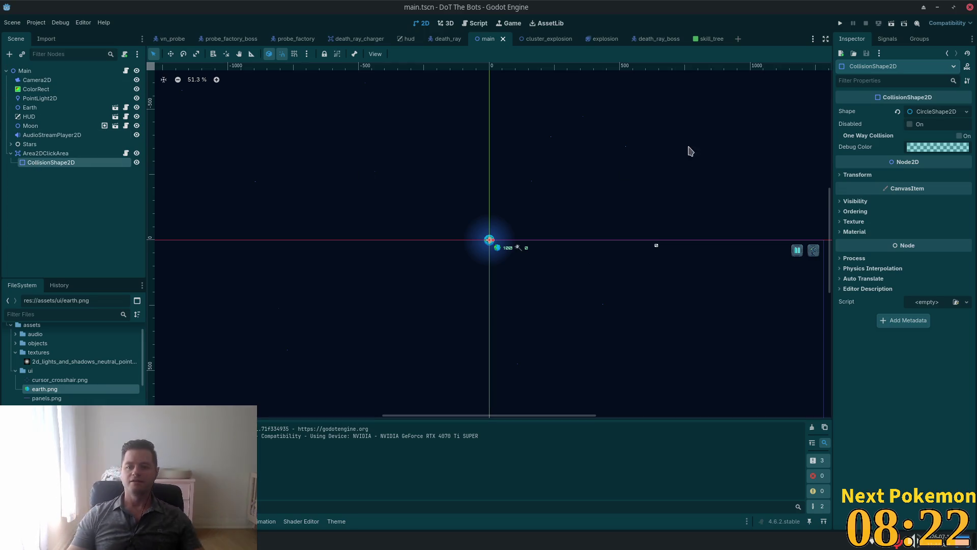
click(841, 202)
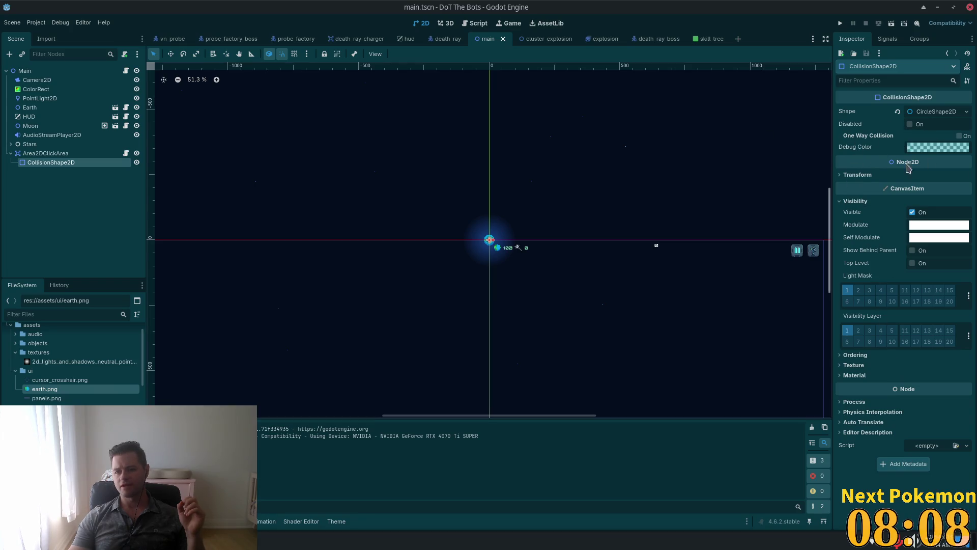
- Select Area2DClickArea and open its attached click_area.gd script
click(41, 154)
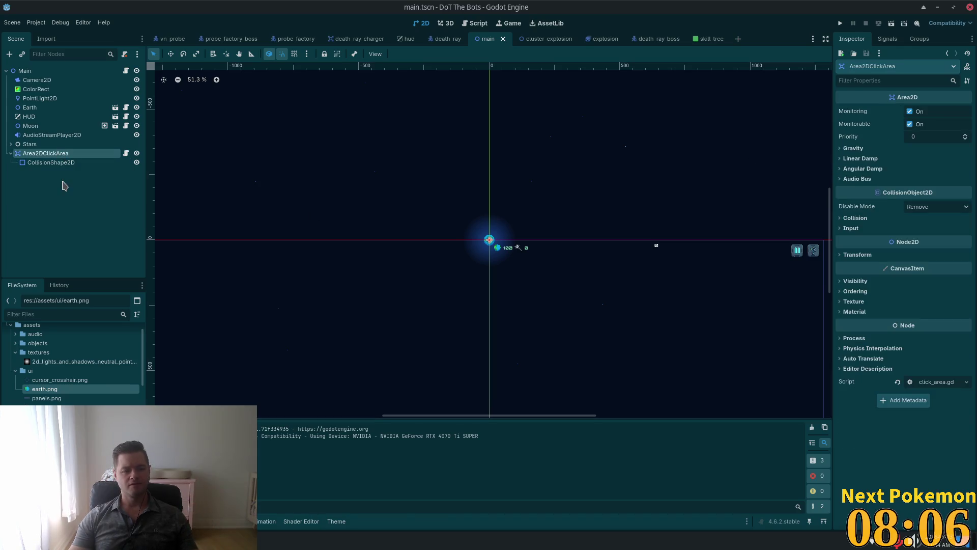
click(54, 171)
click(46, 155)
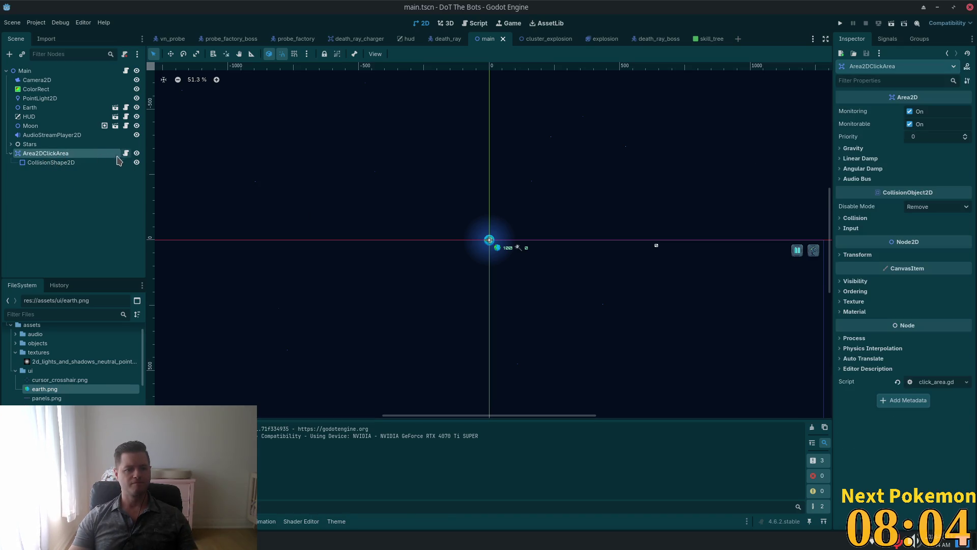
click(125, 153)
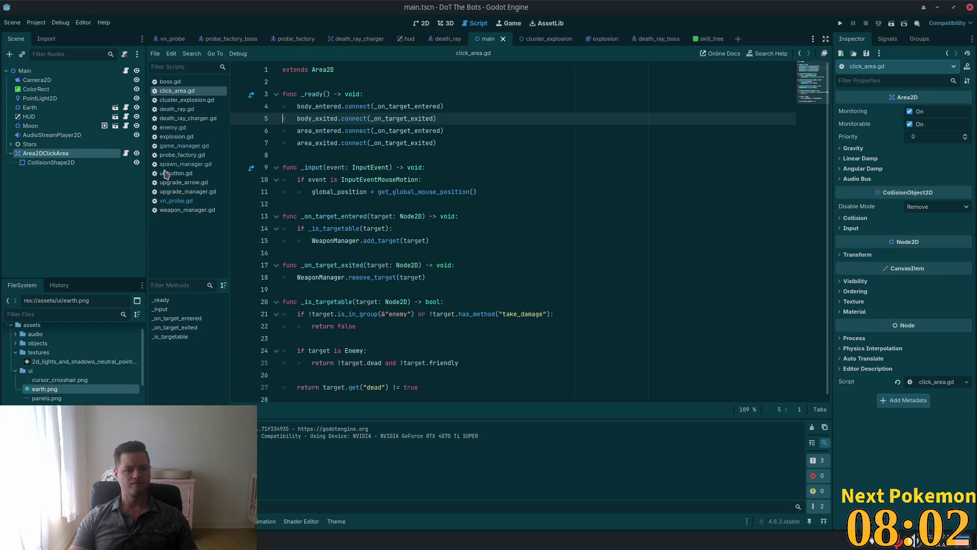
key(Up)
key(Up)
key(Up)
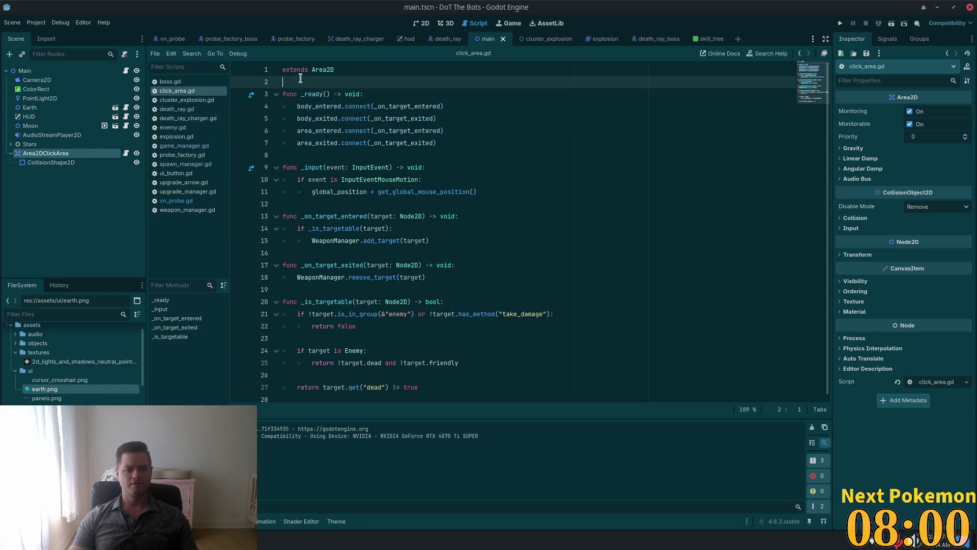
key(Return)
key(Return)
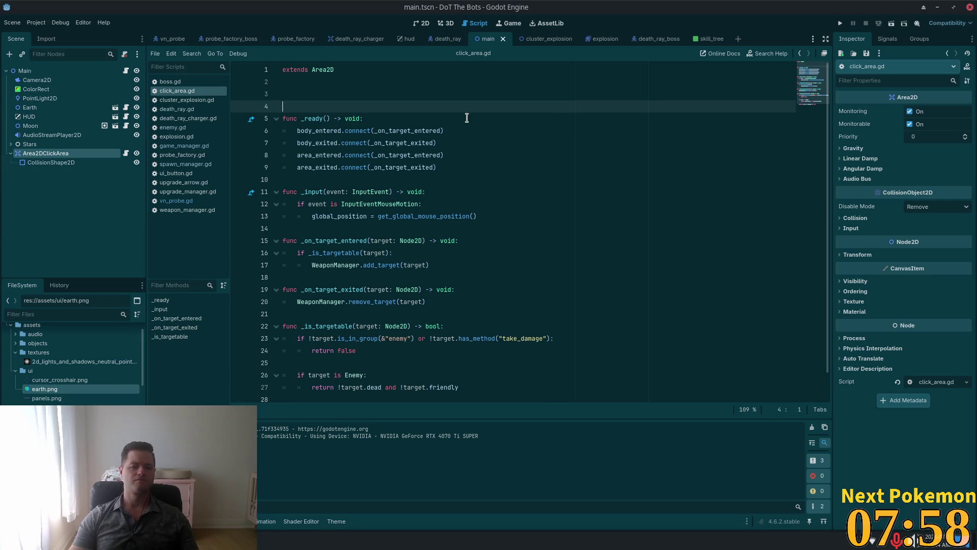
key(Up)
drag(51, 162, 310, 96)
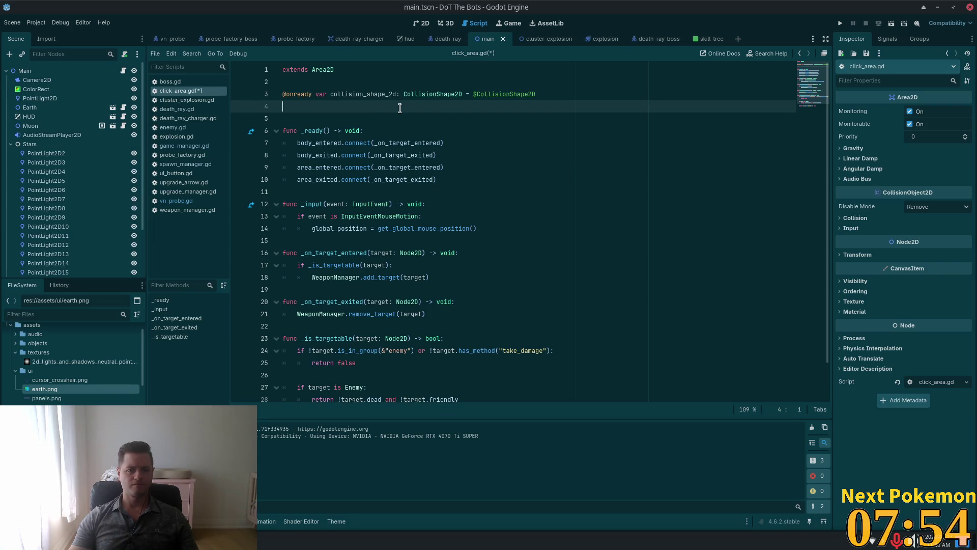
click(11, 144)
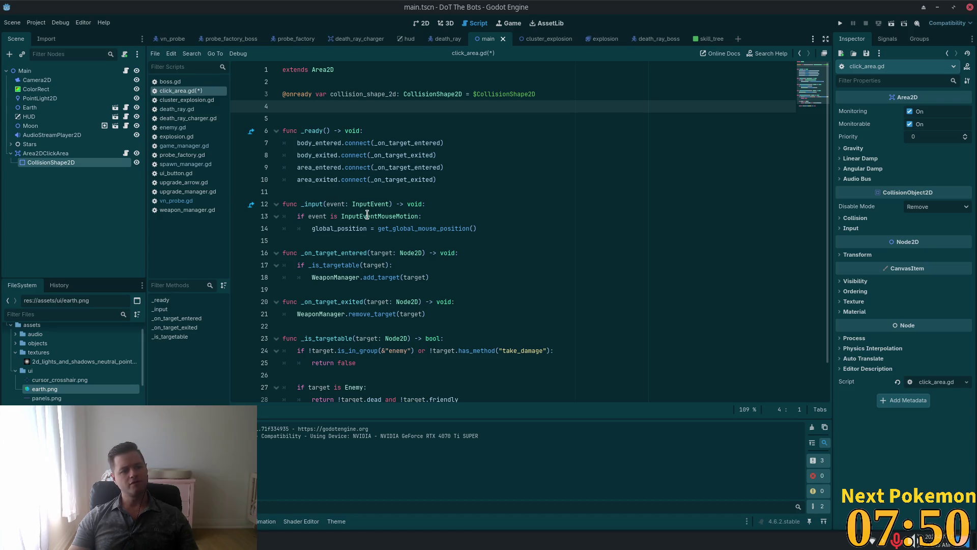
- Remove the extra blank line 4 and save click_area.gd
mouse_move(366, 215)
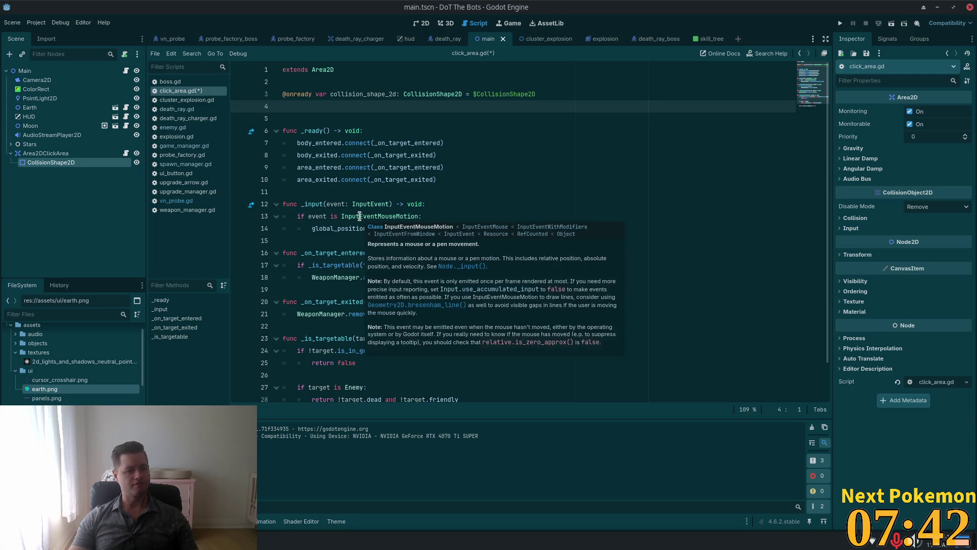
mouse_move(420, 186)
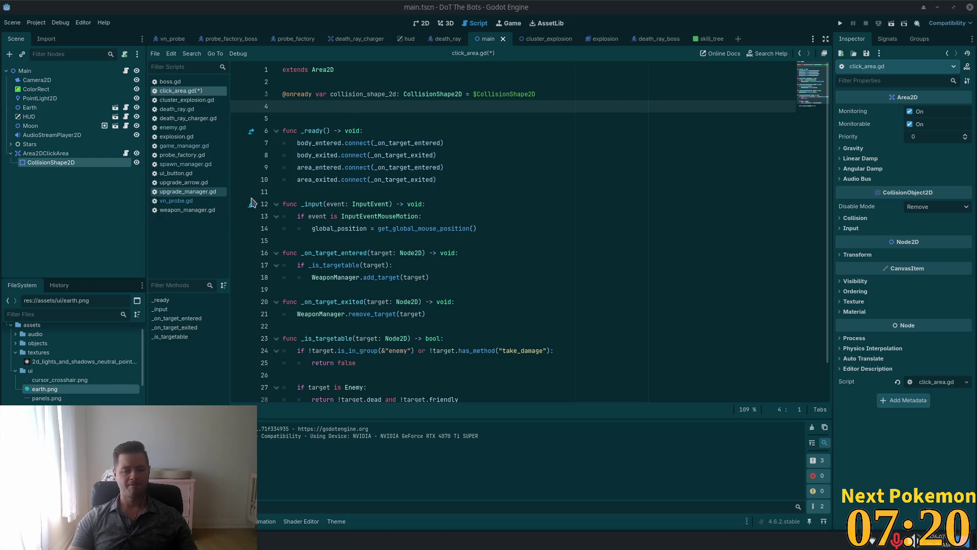
click(481, 173)
click(331, 105)
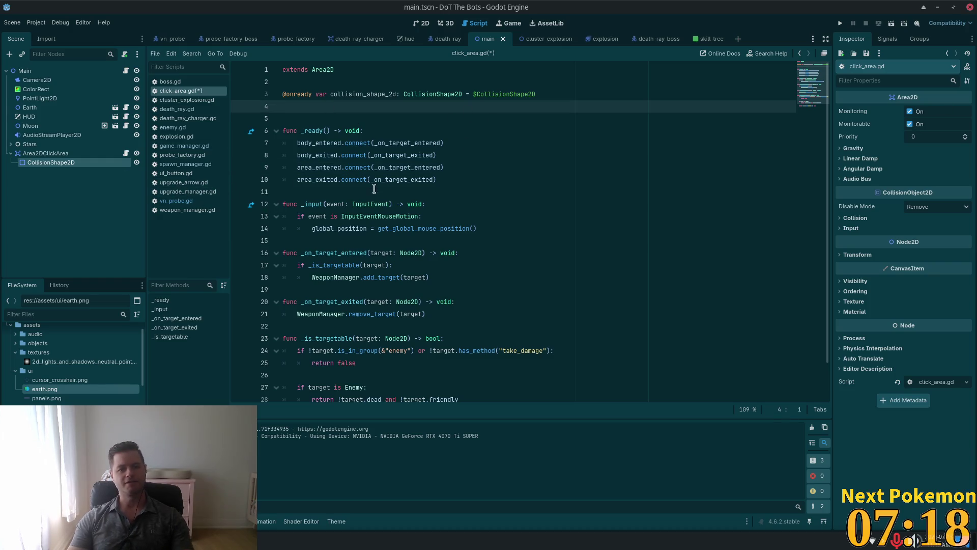
key(BackSpace)
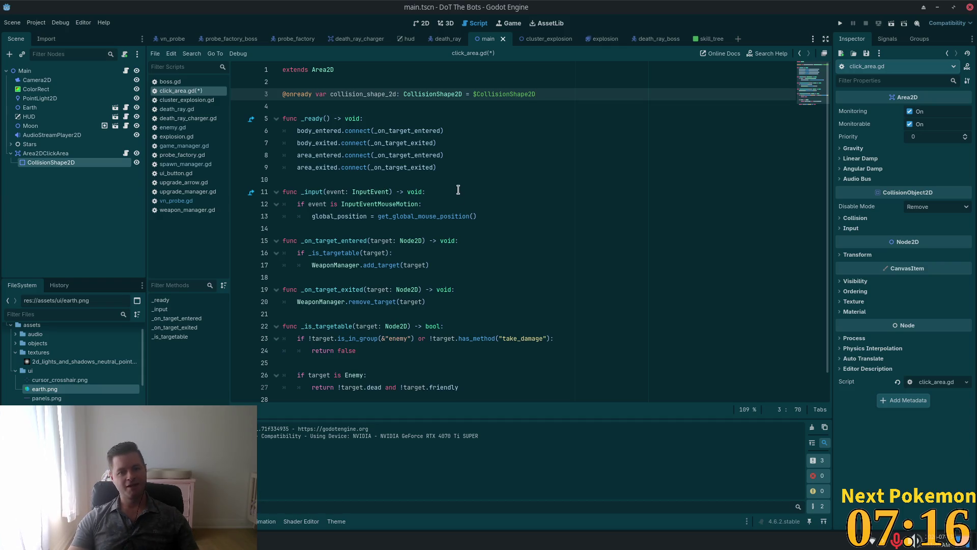
key(ctrl+s)
scroll(656, 206, down, 1)
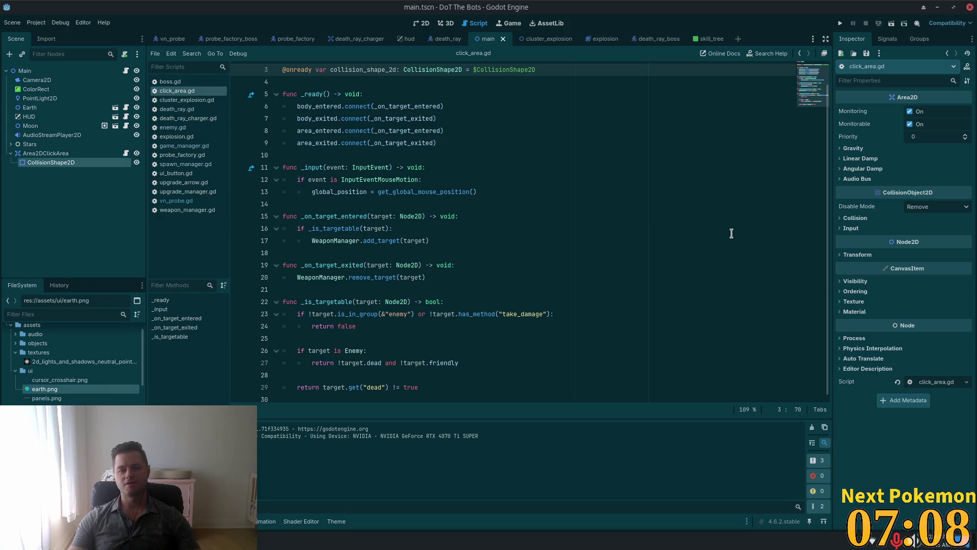
double_click(359, 70)
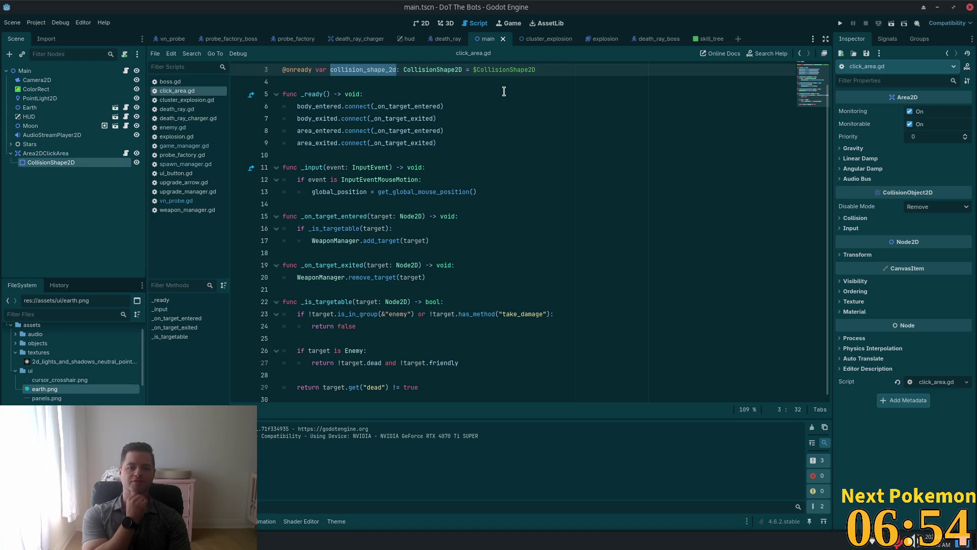
click(66, 153)
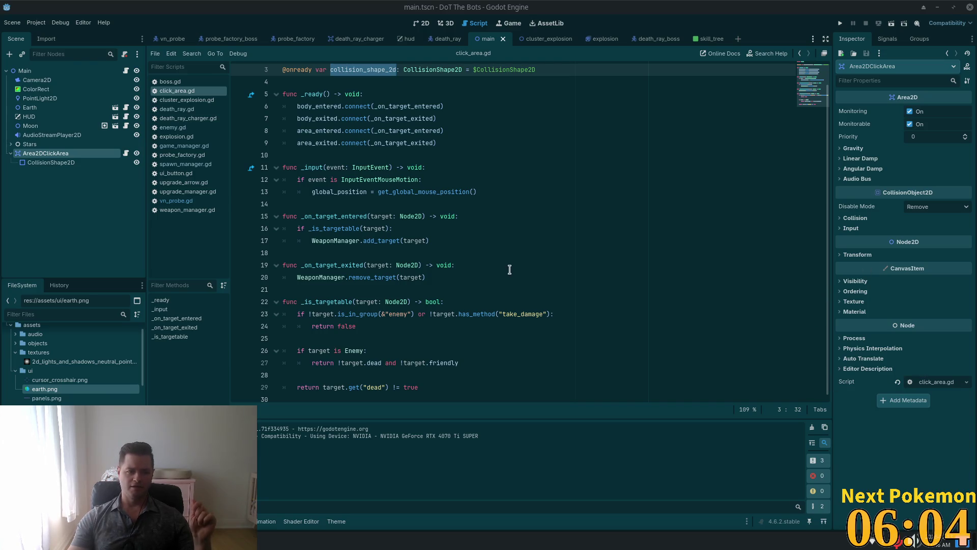
click(567, 251)
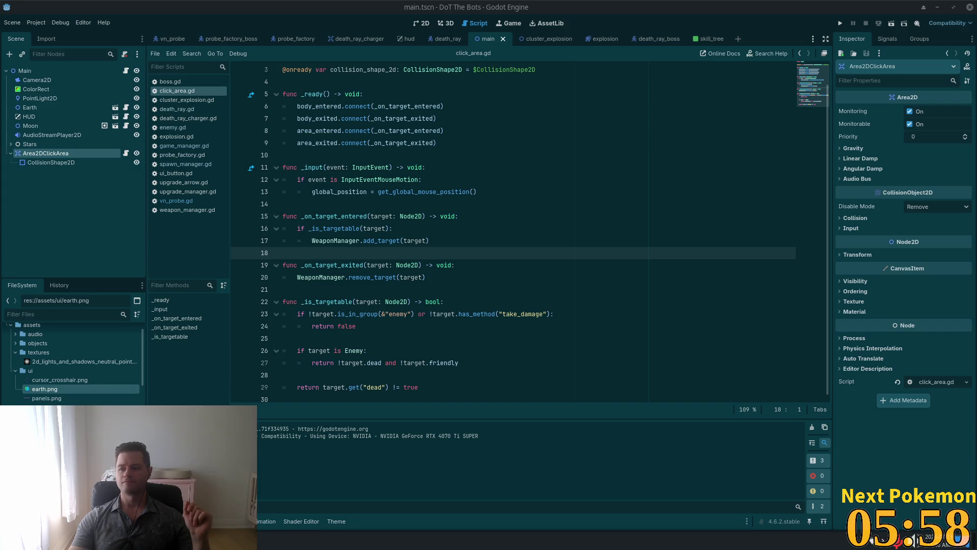
click(463, 149)
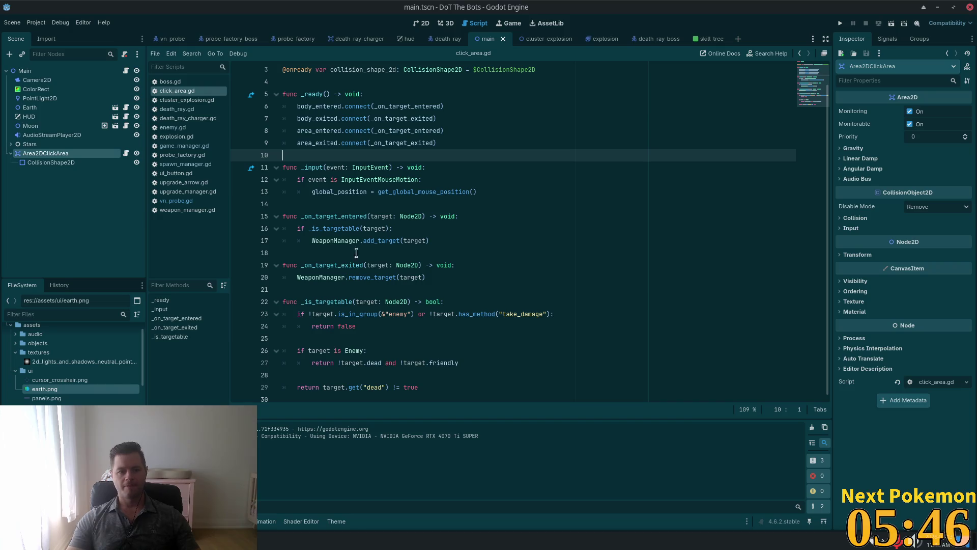
scroll(387, 198, up, 1)
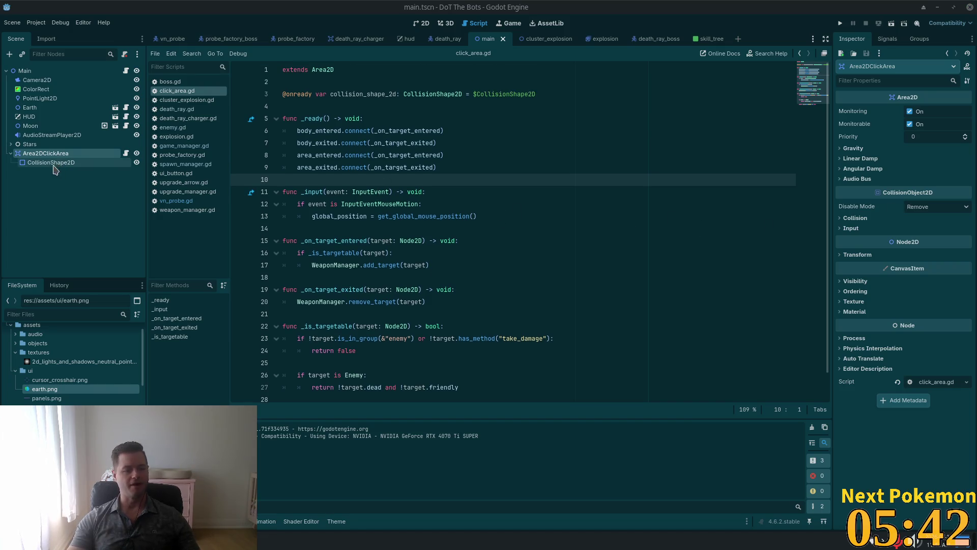
click(422, 163)
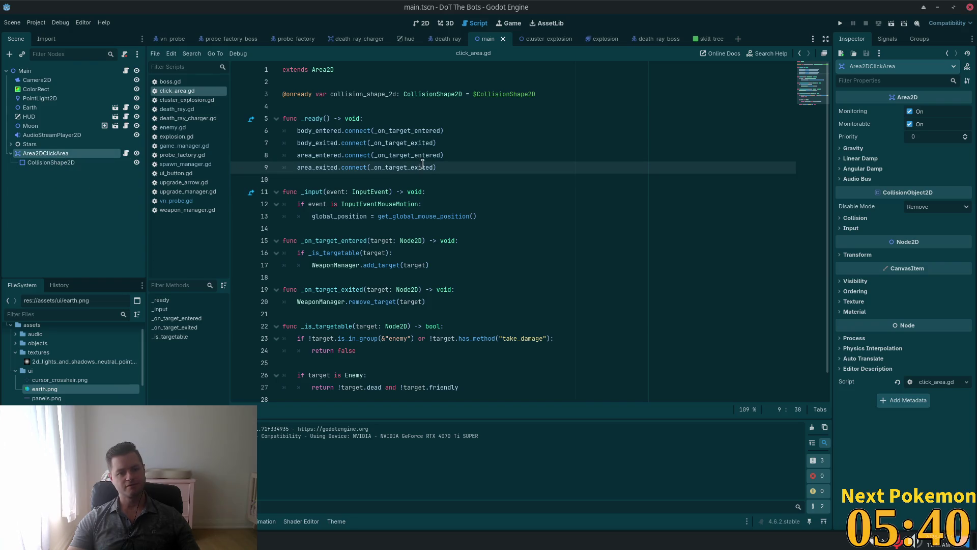
scroll(422, 170, down, 1)
key(alt+Tab)
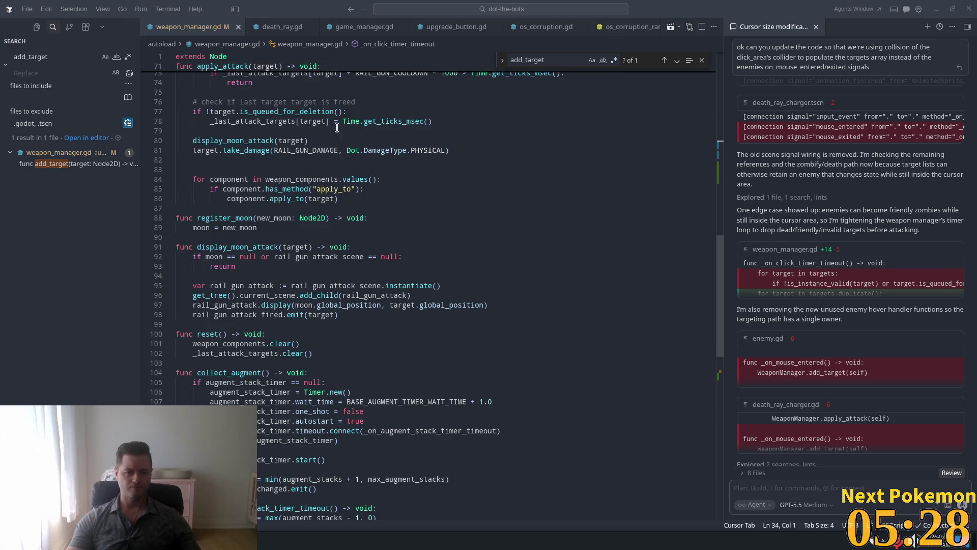
click(601, 278)
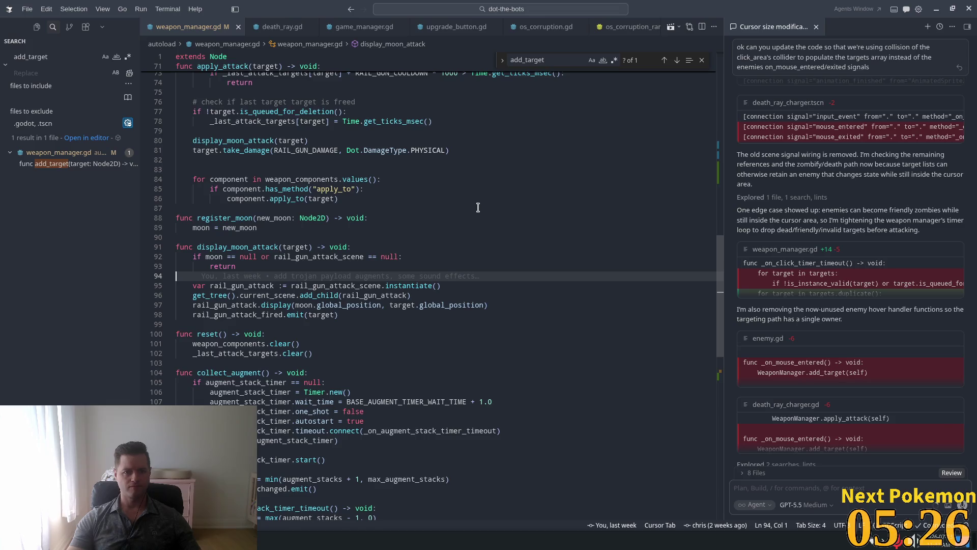
key(alt+Tab)
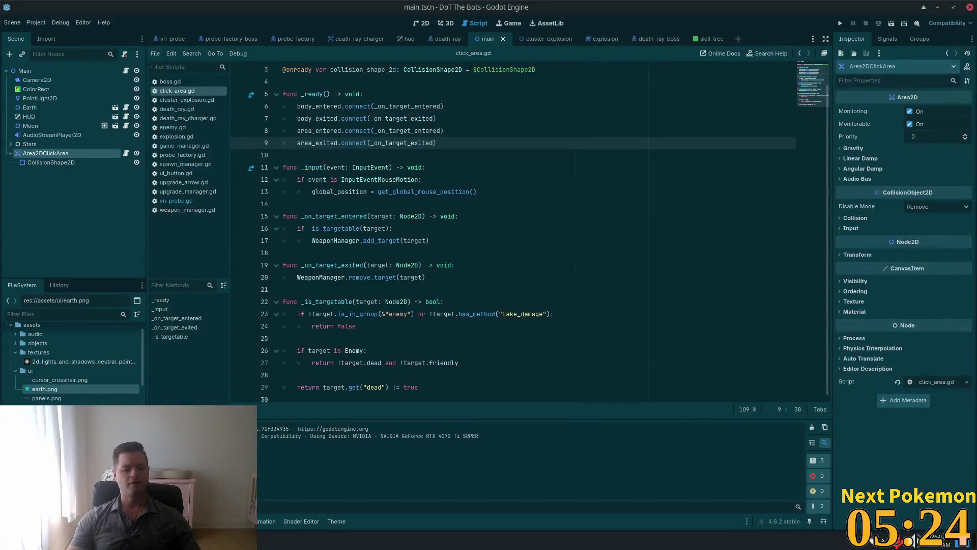
- Show the skill_tree scene in 2D and inspect UpgradeButtonRenewable, then UpgradeButtonDetectionApparatus
click(423, 23)
scroll(563, 225, down, 1)
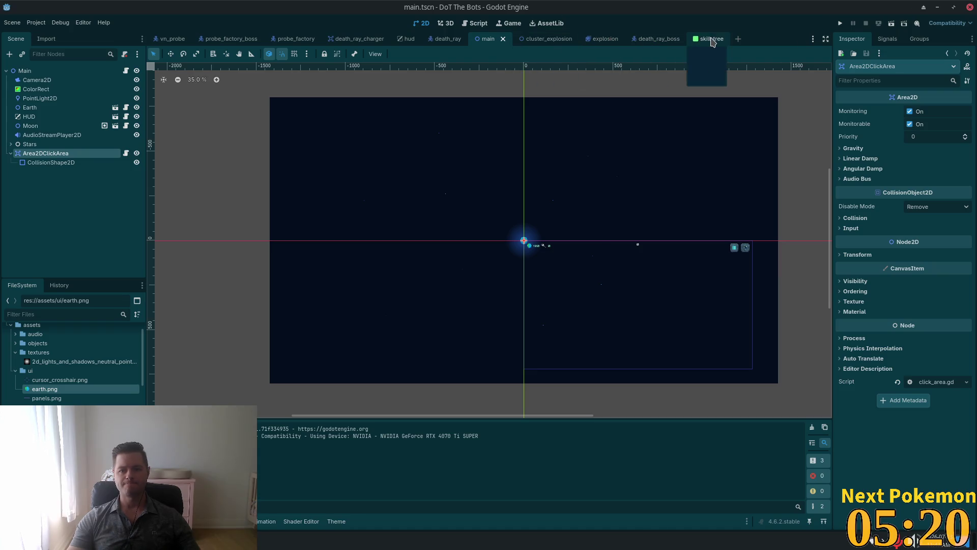
click(711, 40)
scroll(634, 224, down, 1)
scroll(348, 236, up, 2)
scroll(348, 236, up, 4)
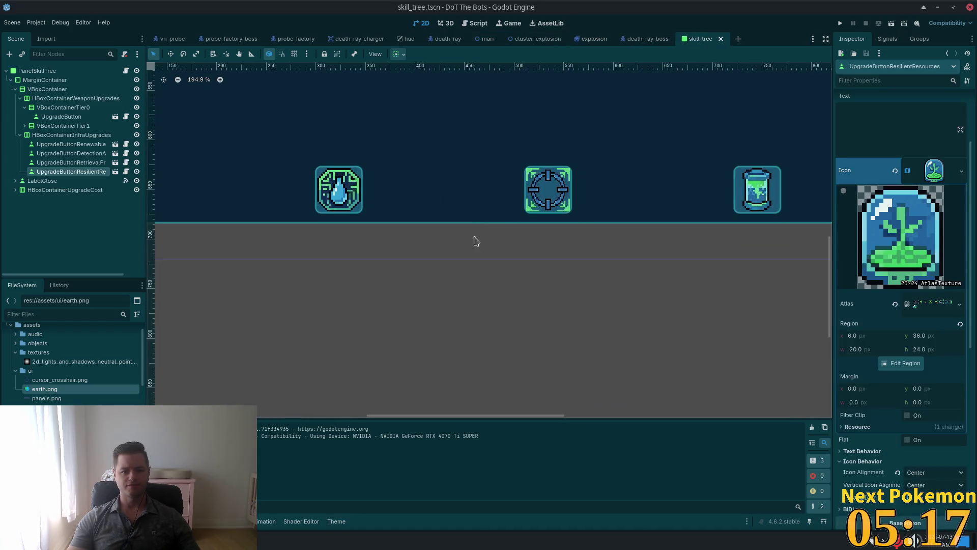
click(68, 144)
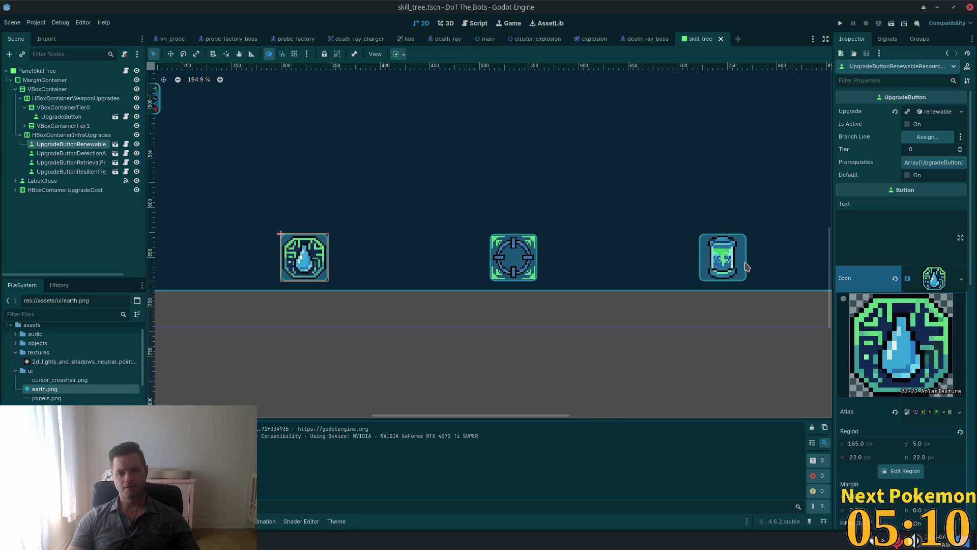
scroll(746, 266, down, 4)
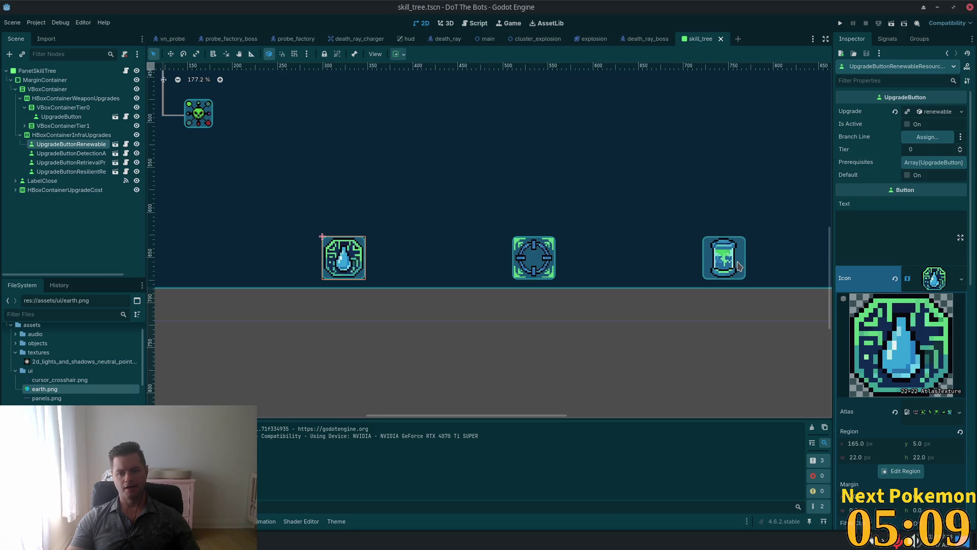
click(51, 154)
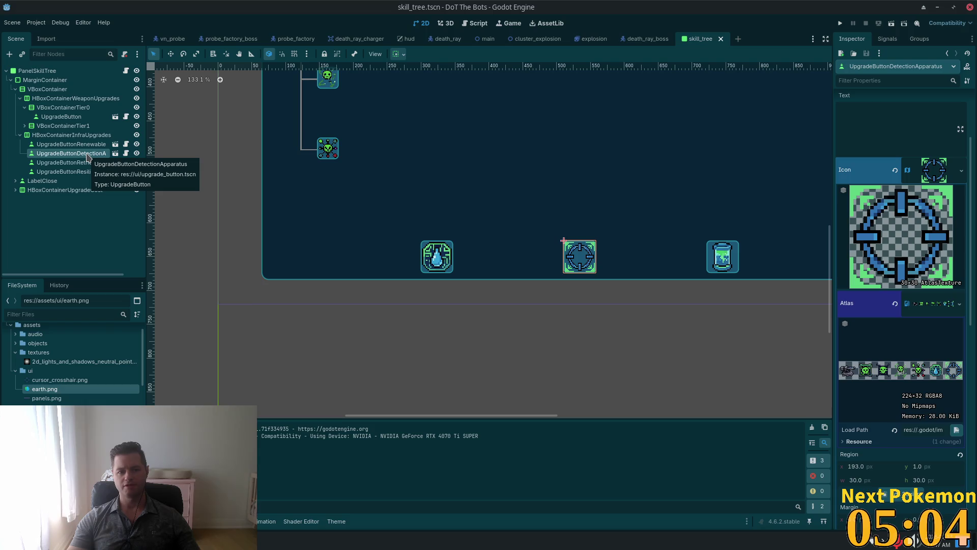
key(alt+Tab)
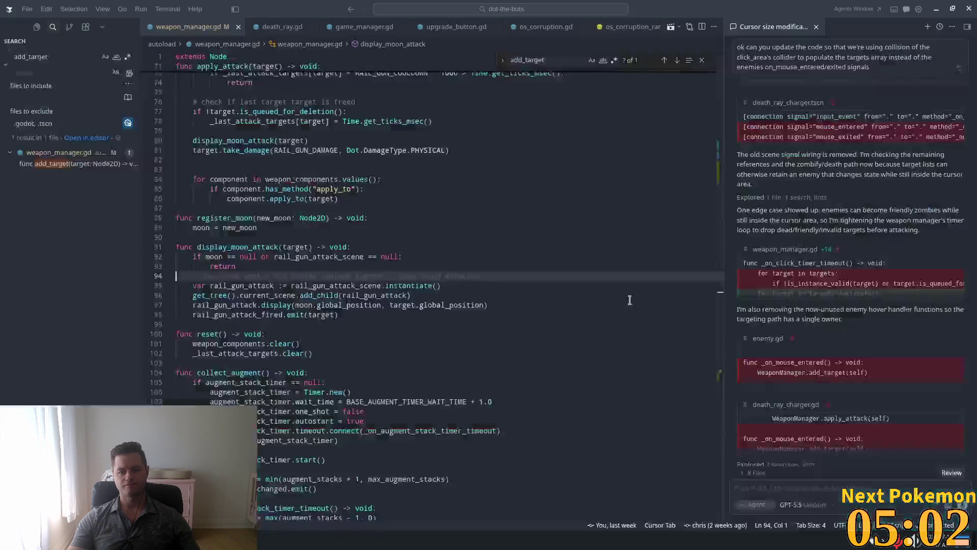
- Open renewable_resources_rank_1.gd through the Ctrl+P quick file search
click(519, 259)
key(ctrl+p)
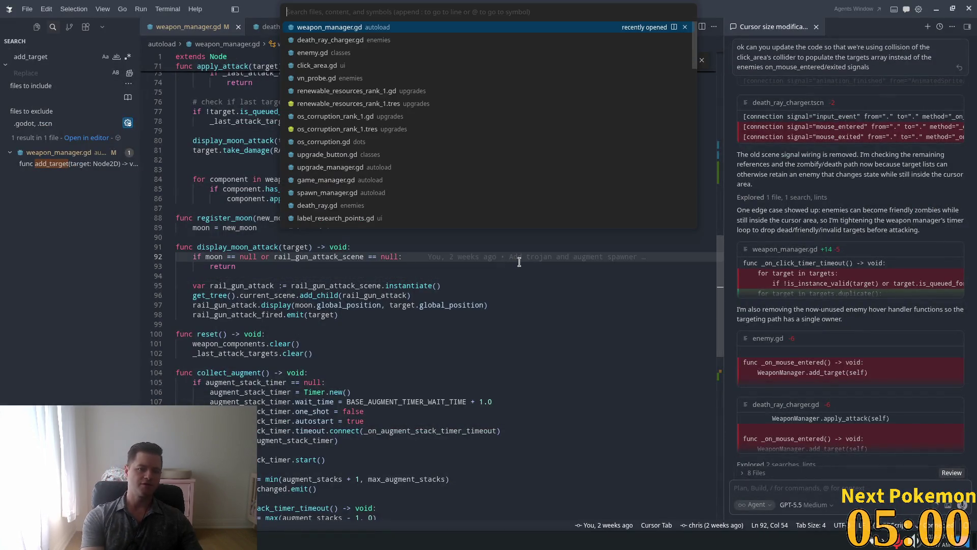
text(rene)
key(Return)
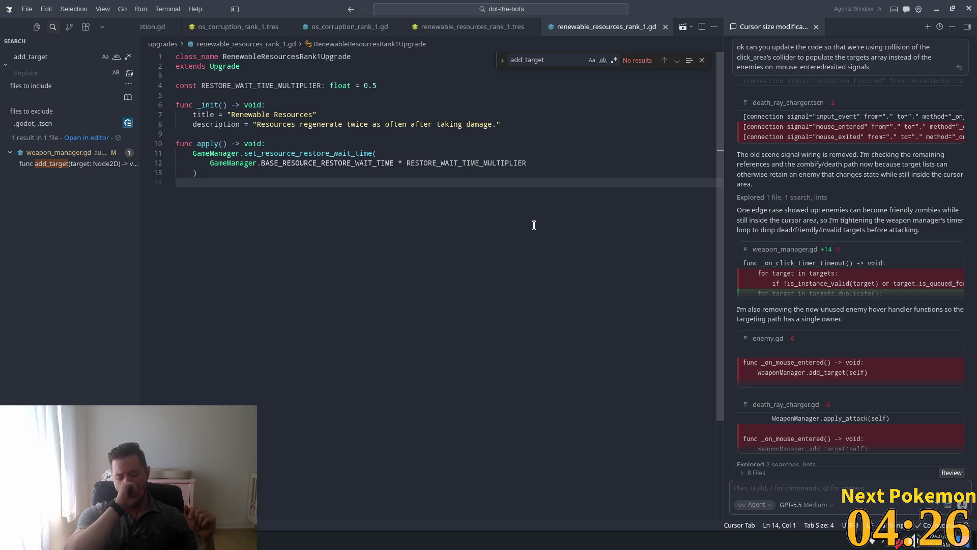
- Hide and reopen the agent chat panel, ready for a new message
key(ctrl+alt+b)
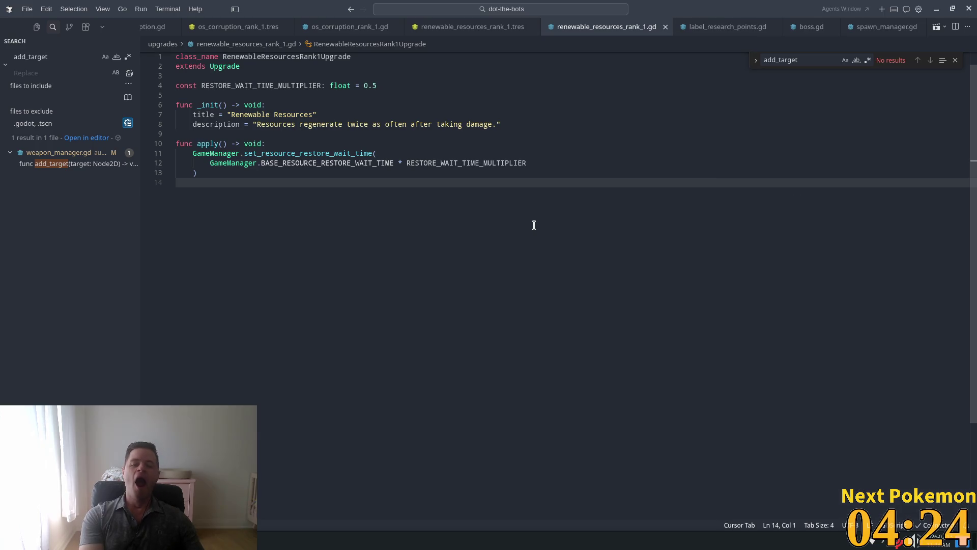
click(293, 171)
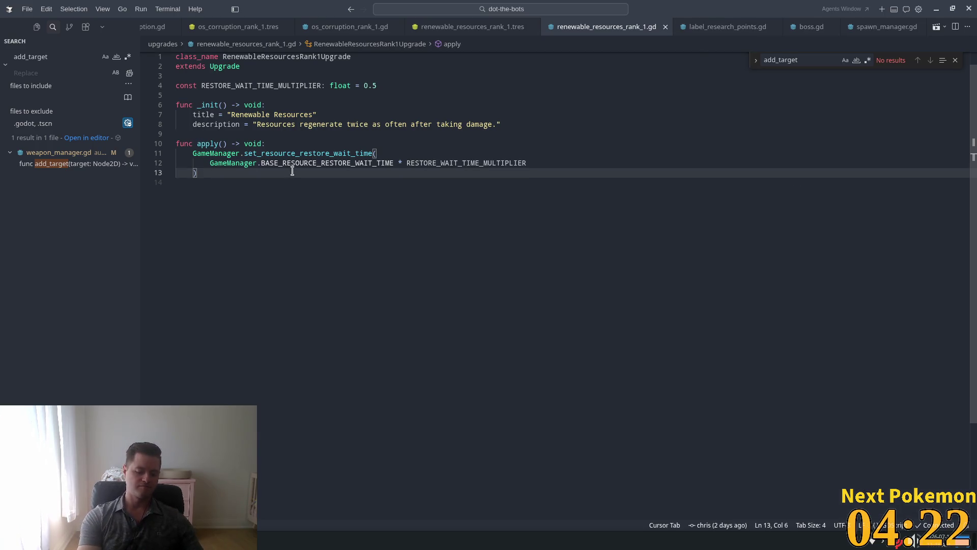
key(ctrl+i)
- Draft a request for a 'detection apparatus' upgrade like Renewable_resources, enlarging the crosshair and click area
text(we need ot)
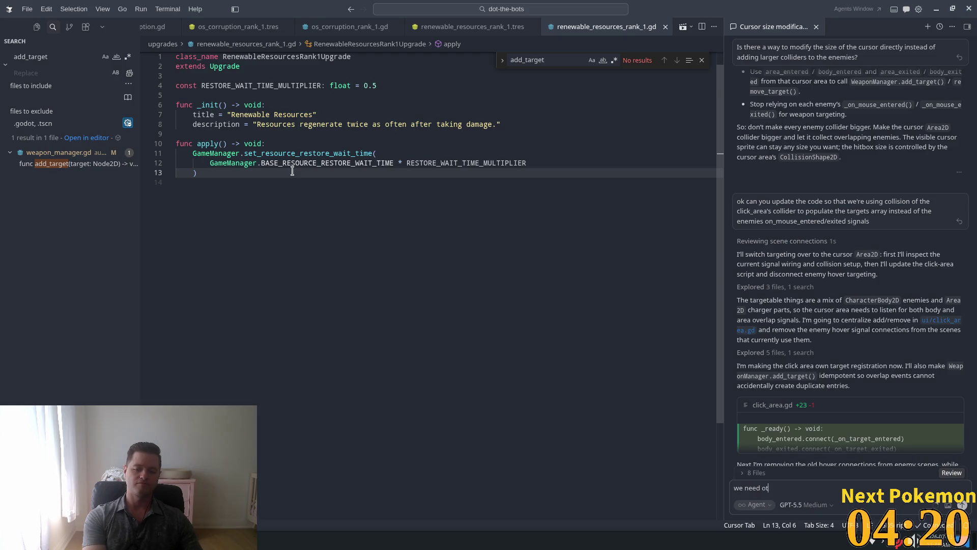
key(BackSpace)
key(BackSpace)
text(to imn)
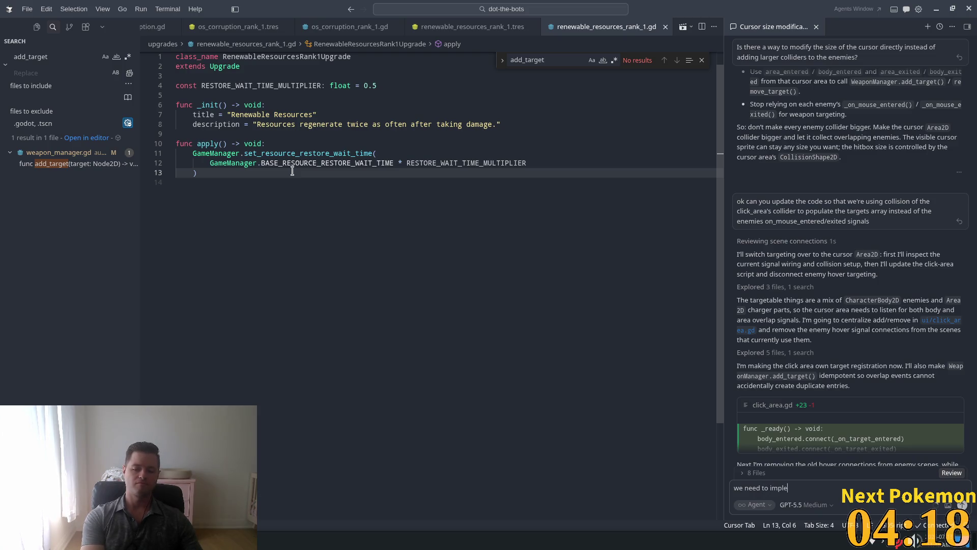
text(ment another a)
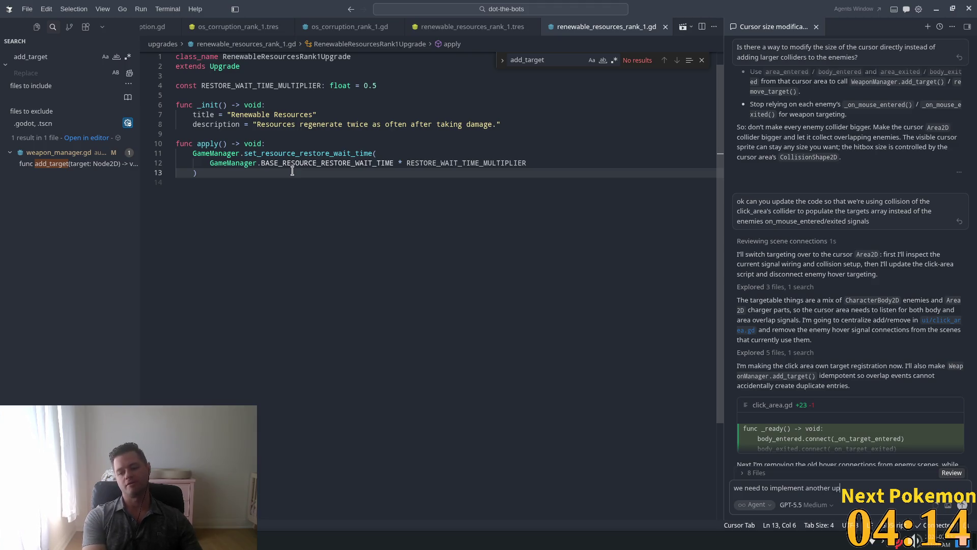
key(BackSpace)
key(BackSpace)
text(gfd)
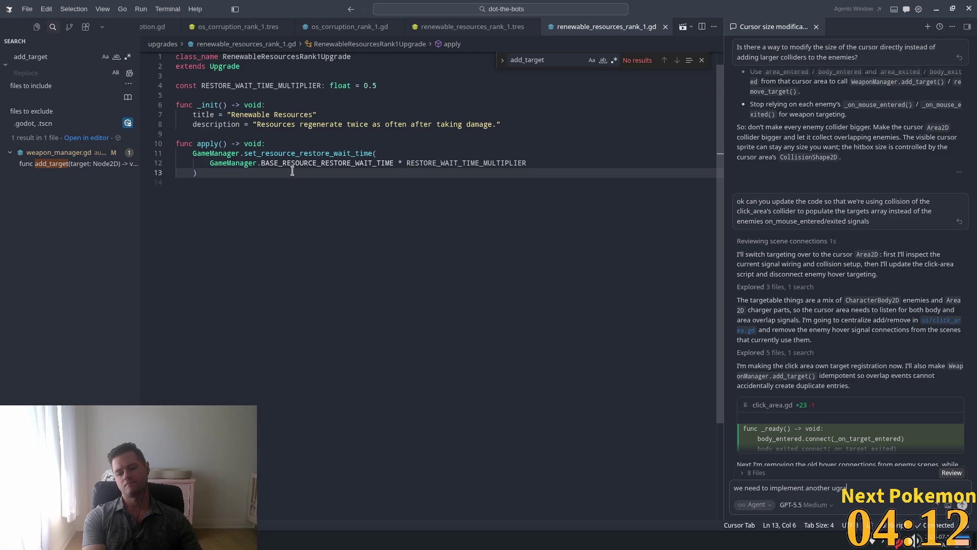
text(ade)
text( Li)
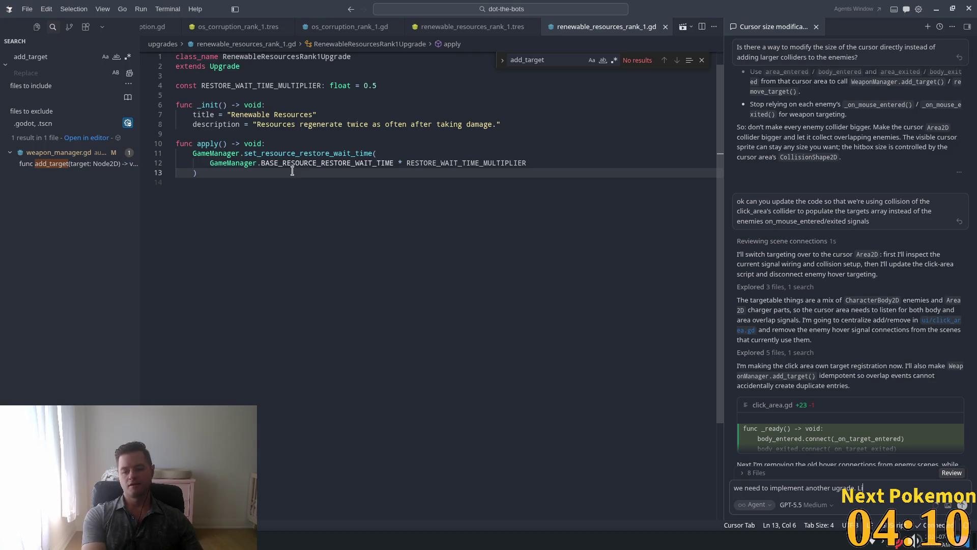
text(ke this)
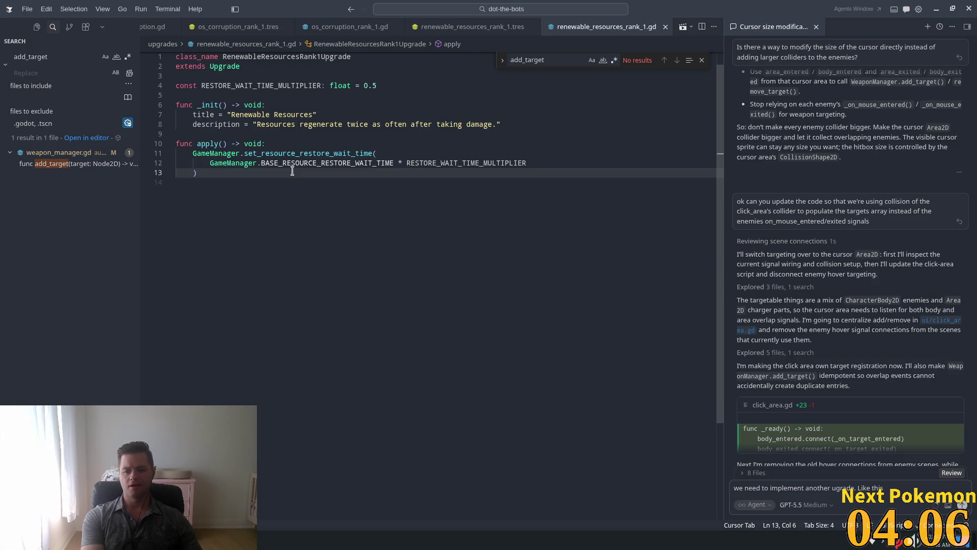
key(BackSpace)
key(BackSpace)
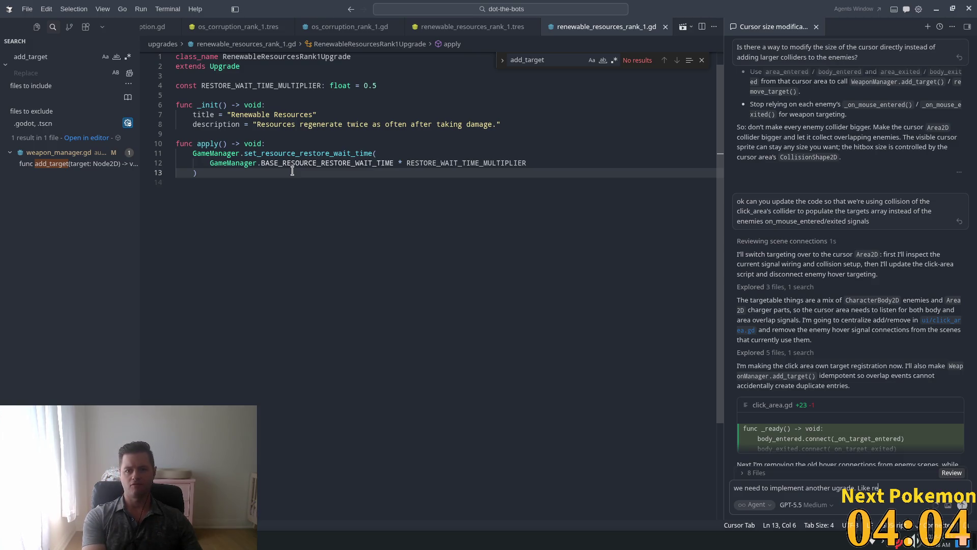
key(BackSpace)
key(BackSpace)
text(Renewable )
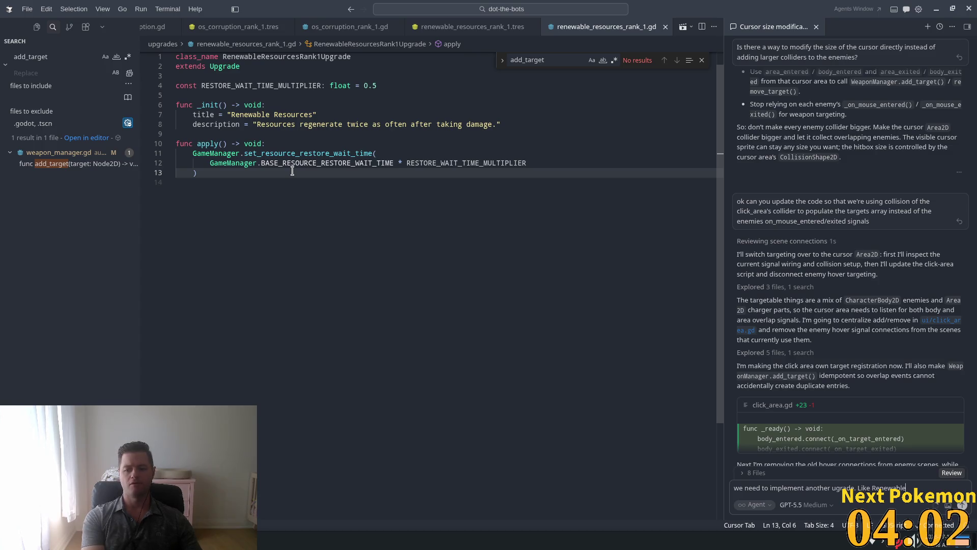
text(_resour)
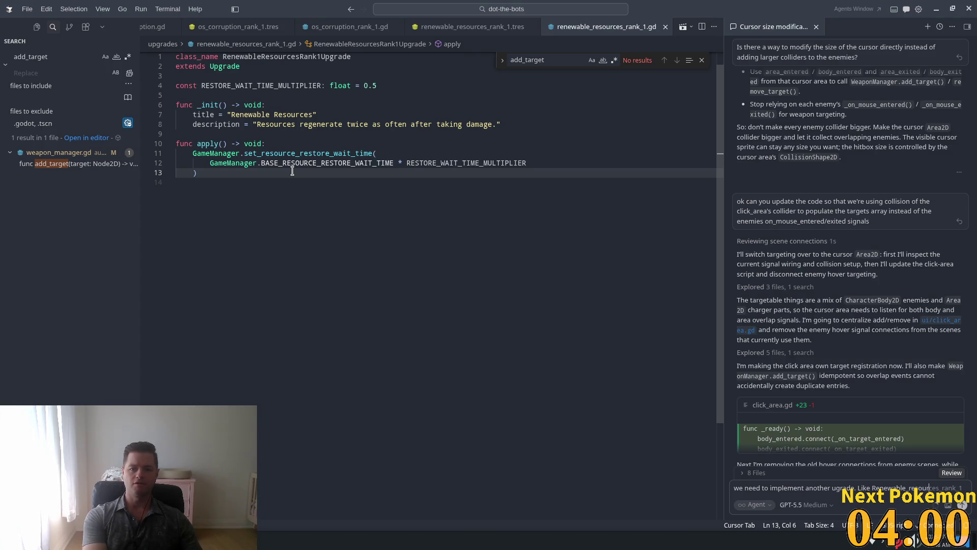
text(ces it)
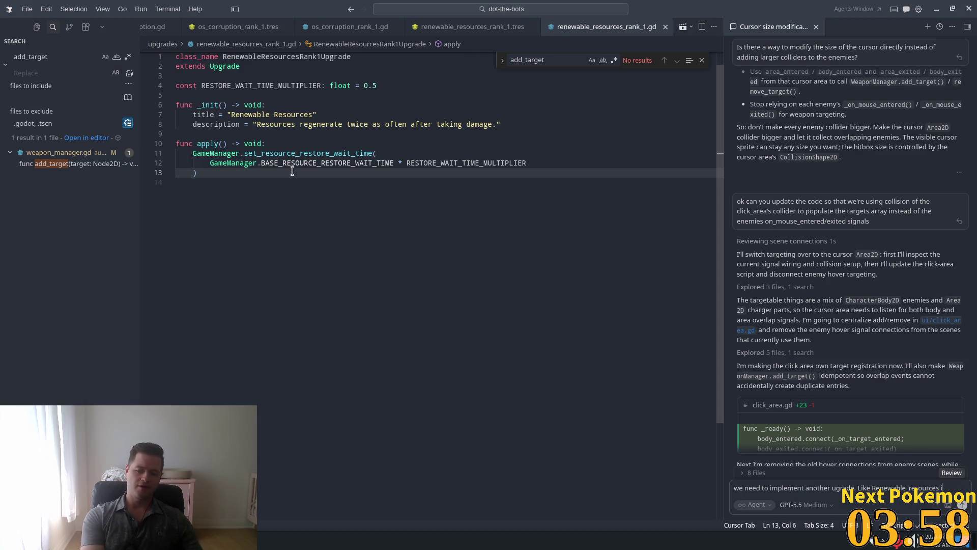
text( is not a)
text( dot,)
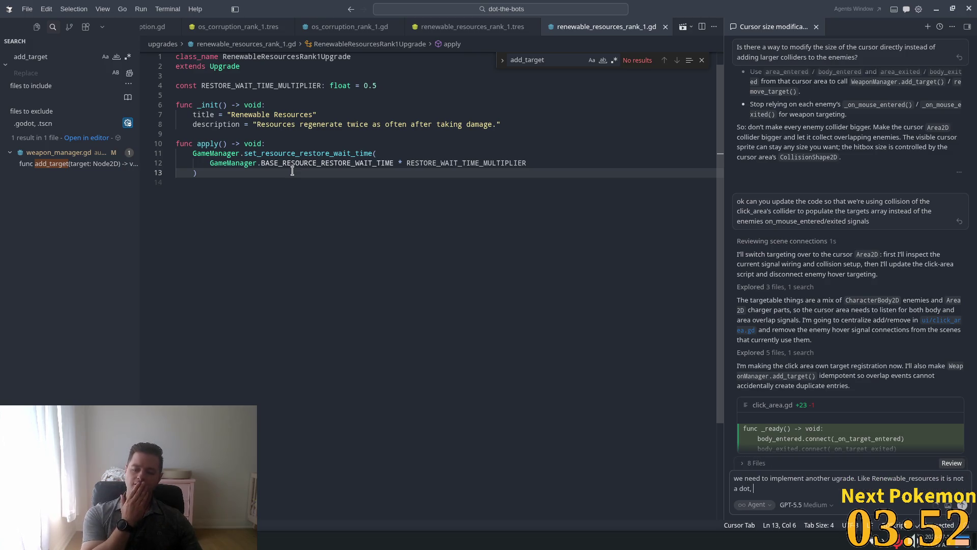
text(it is )
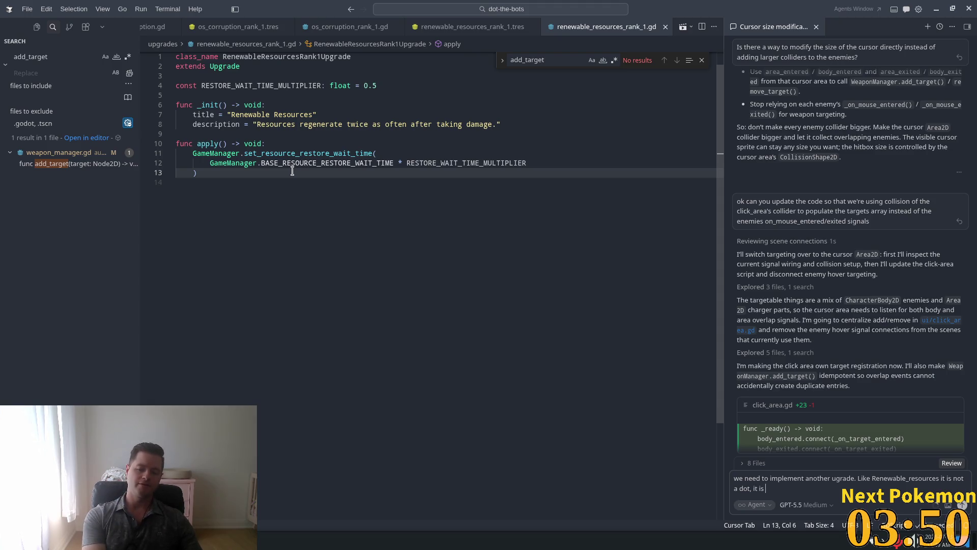
text(called)
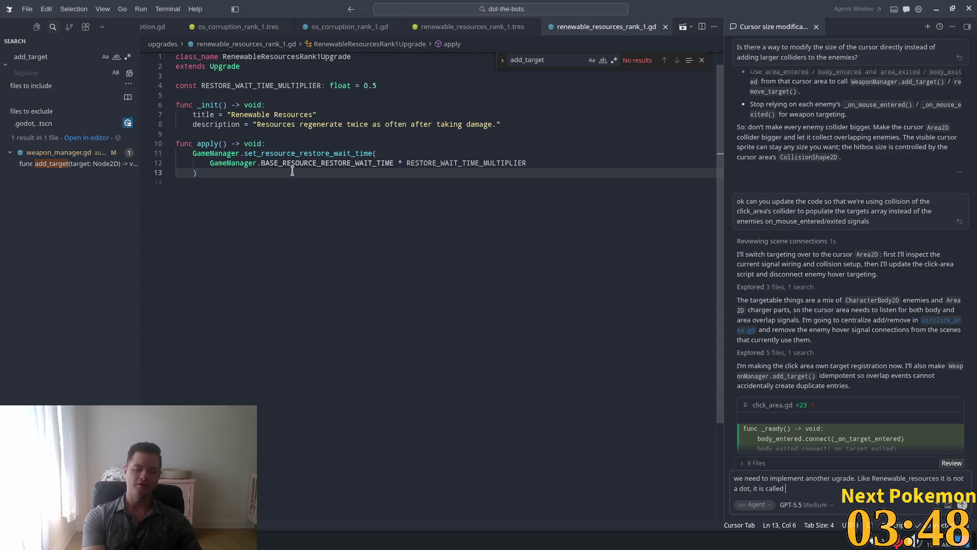
text(det)
text(ection h)
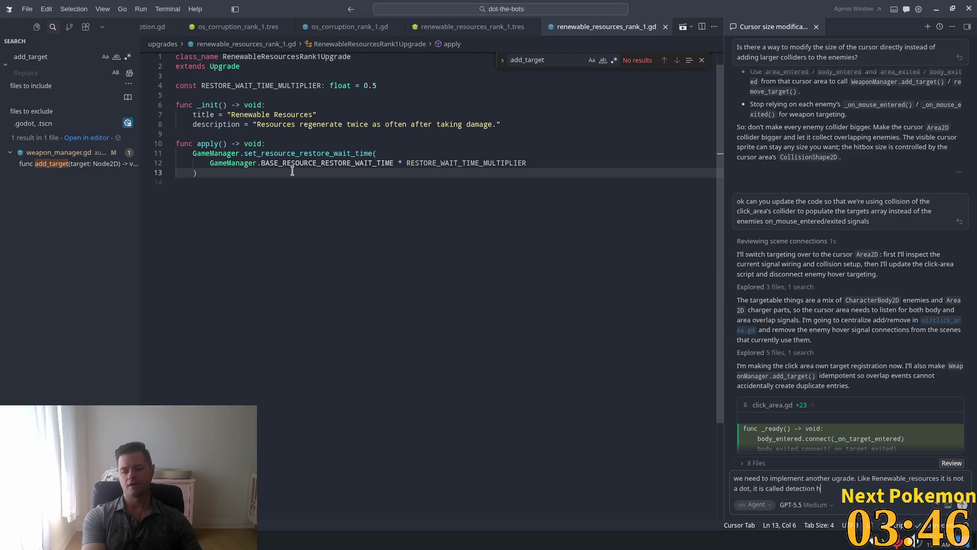
key(BackSpace)
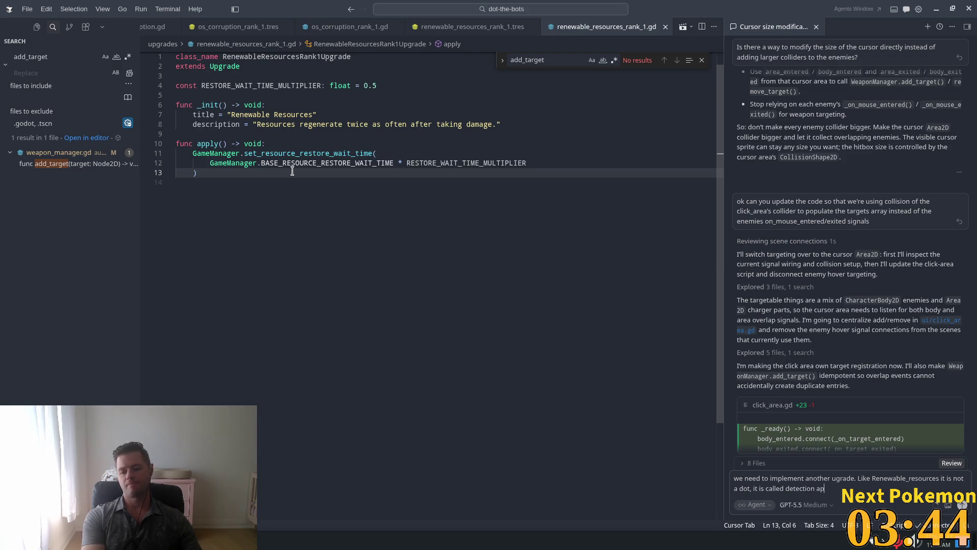
text(pa)
text(ratus and)
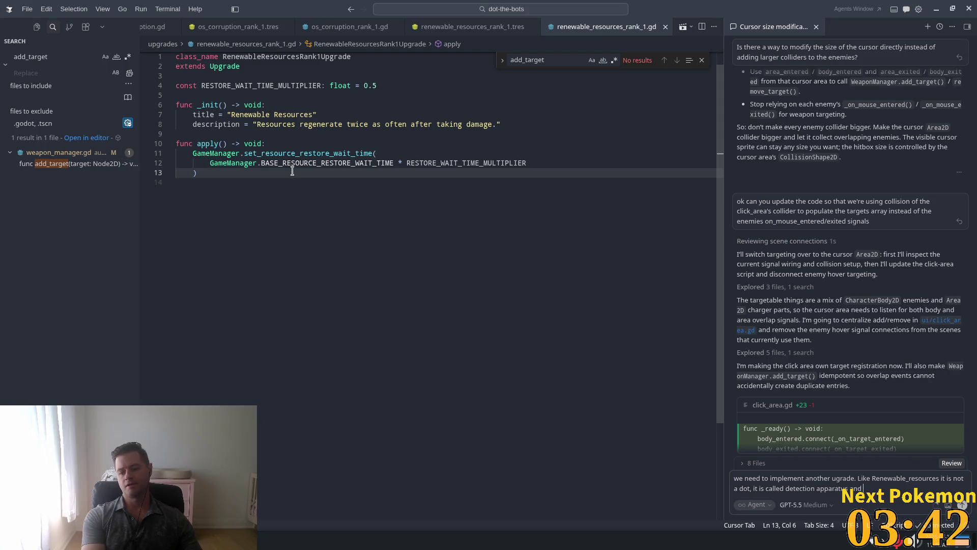
text( it wil)
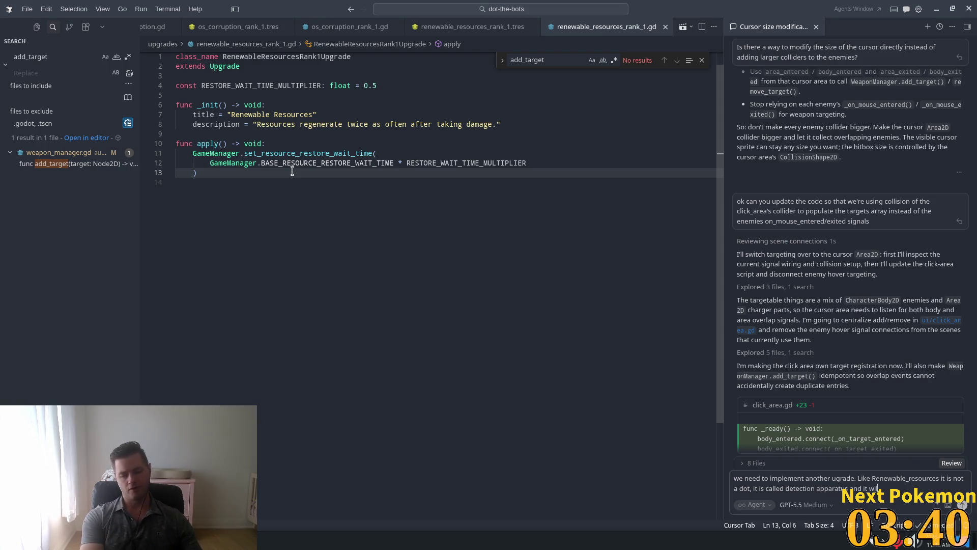
text( u)
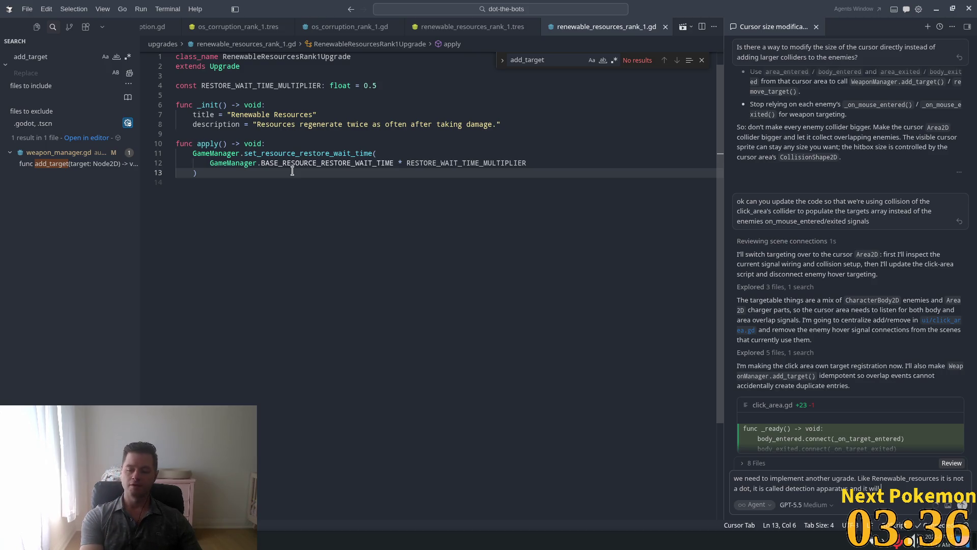
text(rease)
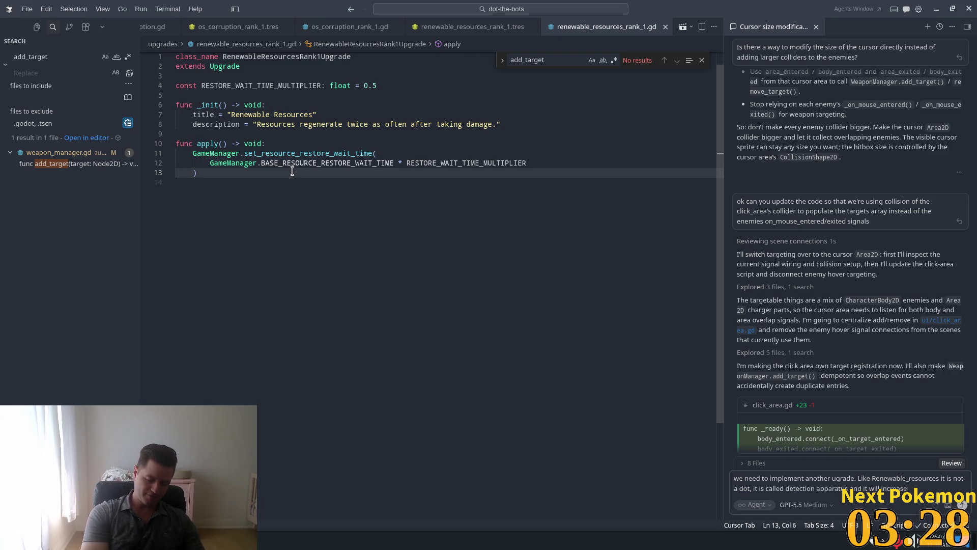
text(rease the cros)
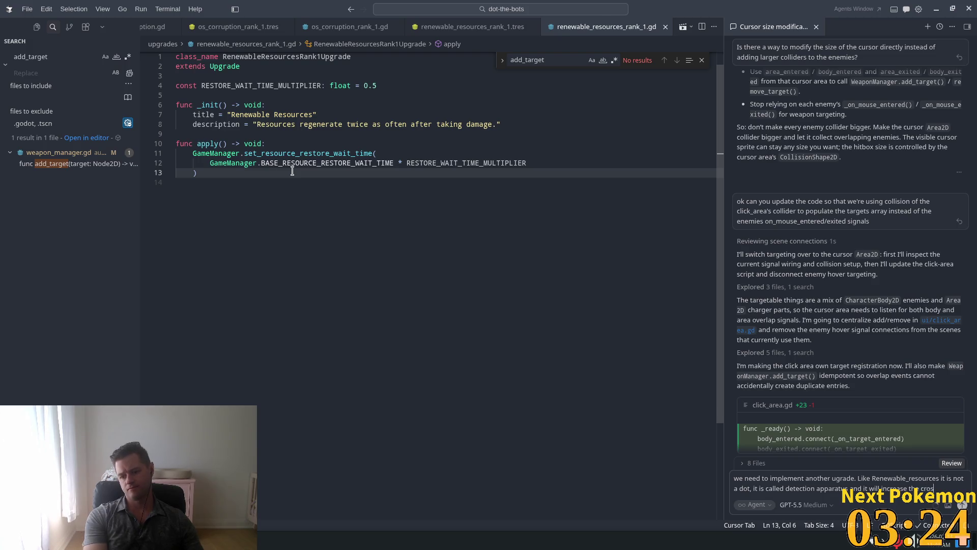
text(shair/)
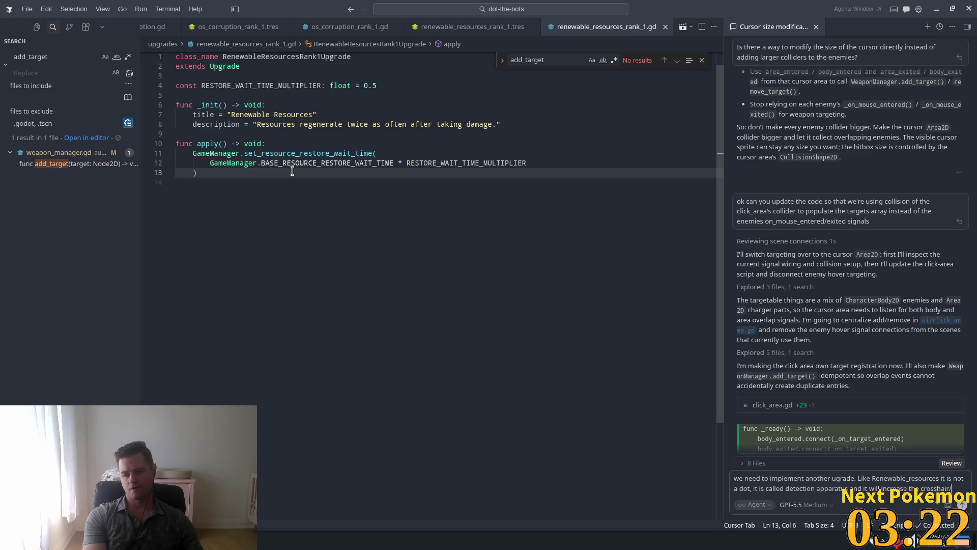
text(reticle )
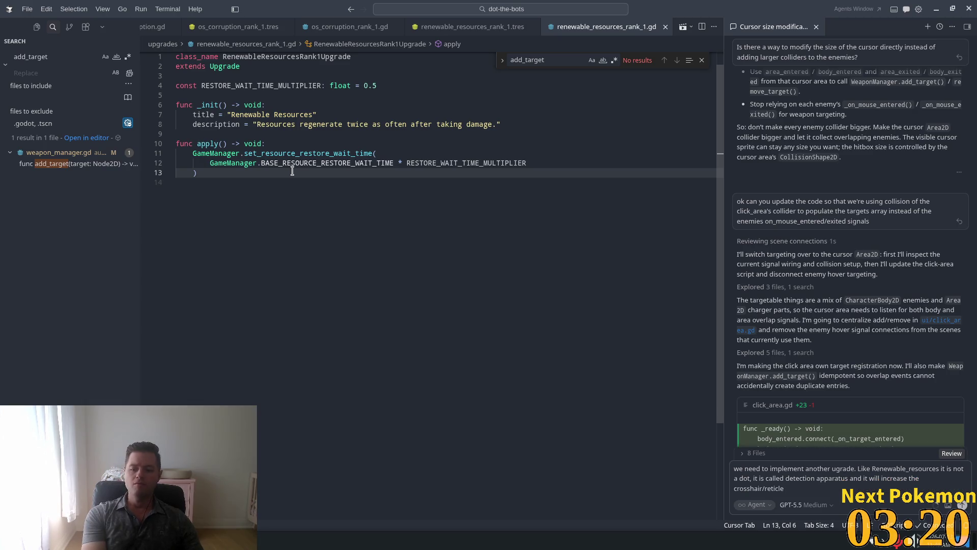
text(size)
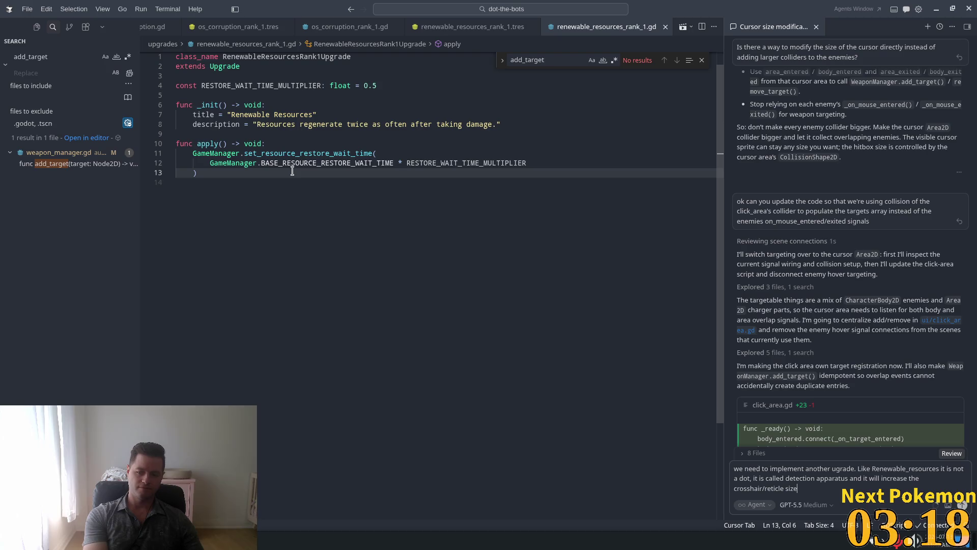
text( of the c)
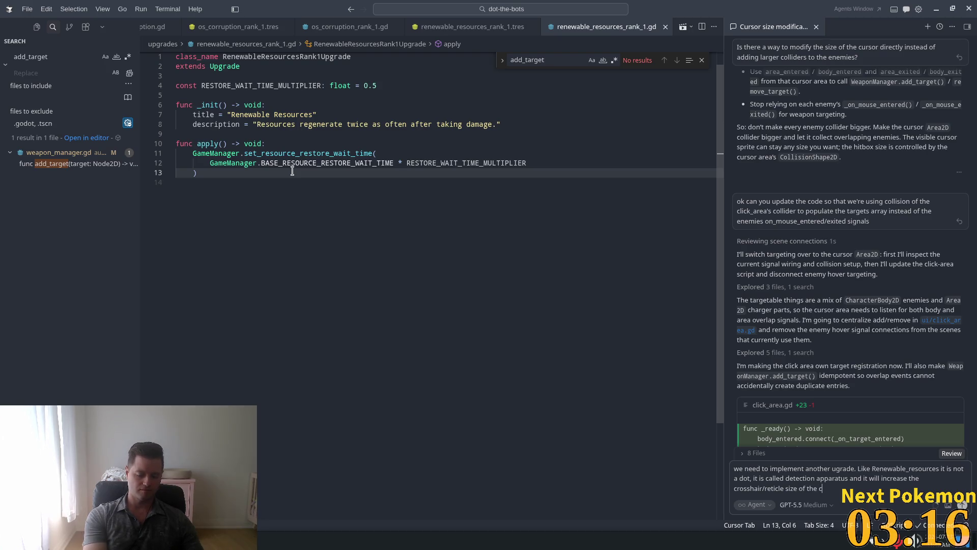
text(ursor and)
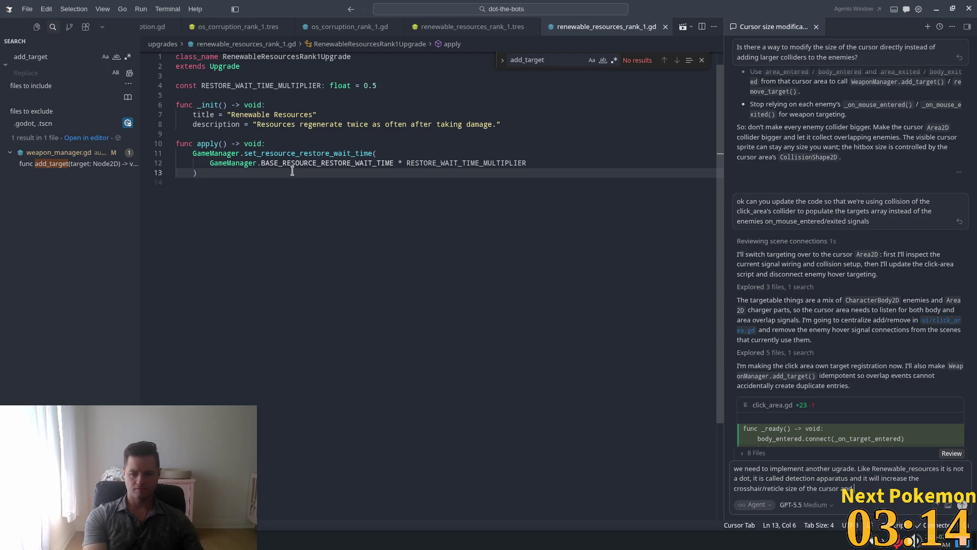
text( the)
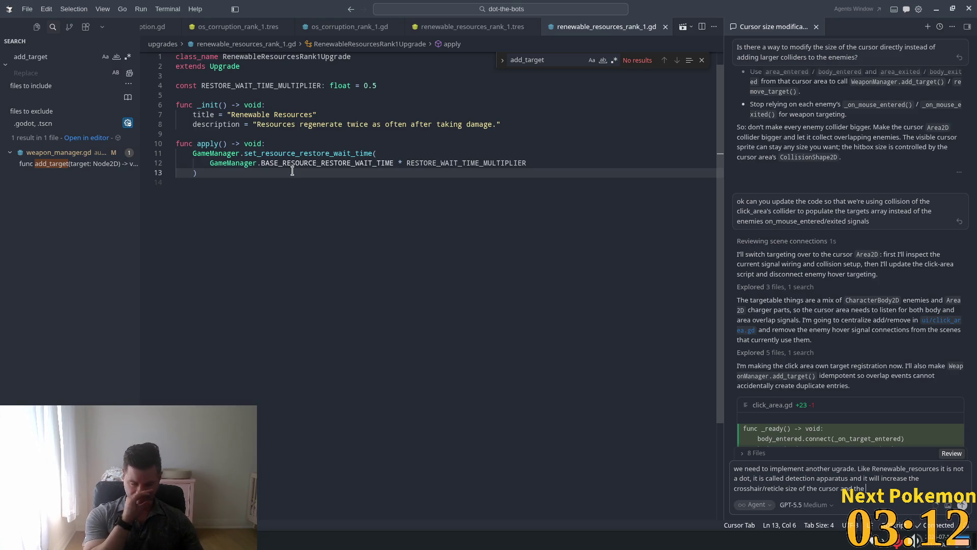
text( cli)
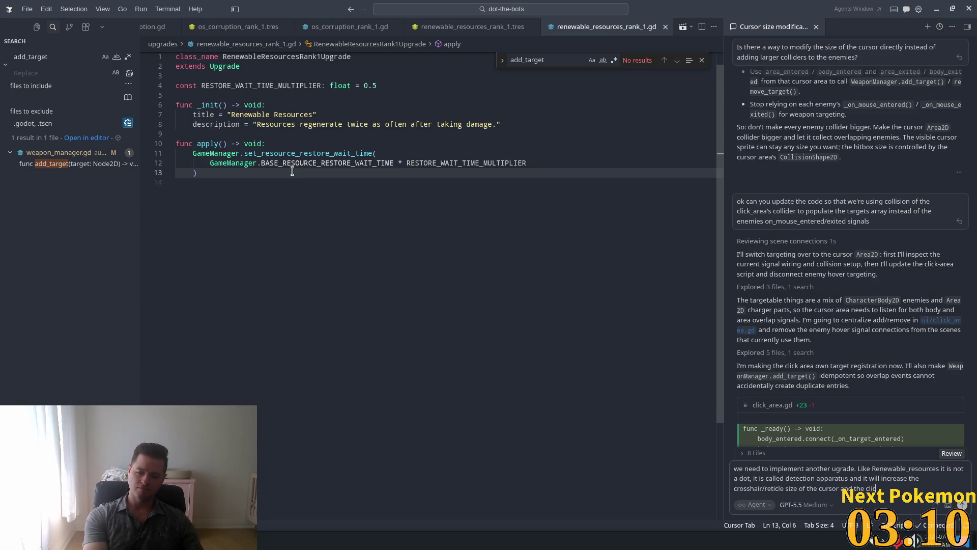
text(ck)
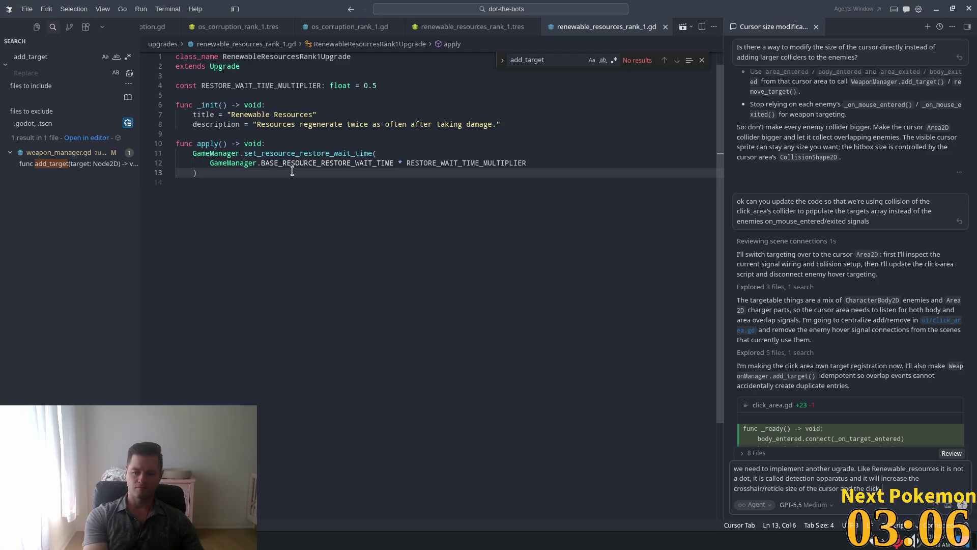
text( area co)
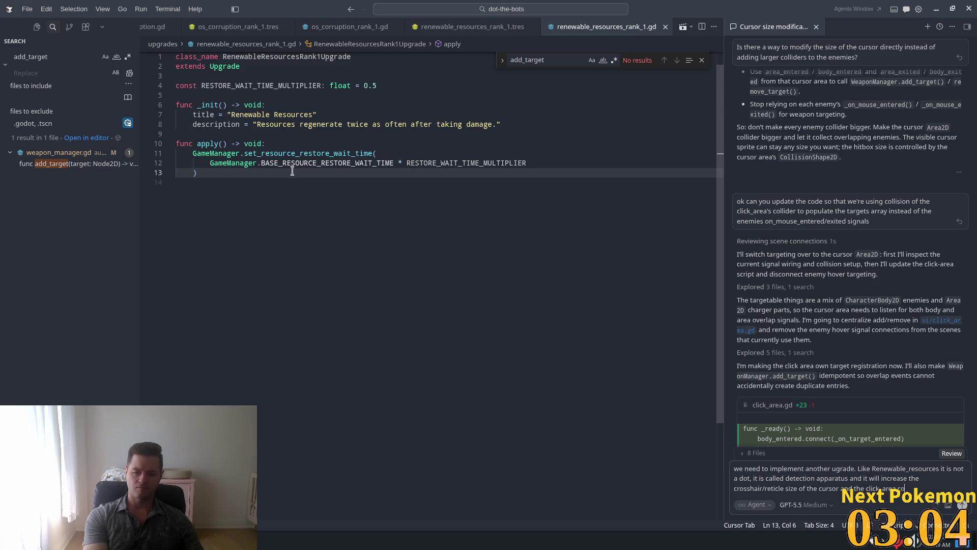
- Finish the request with 'by 100%' and send it to the agent
key(BackSpace)
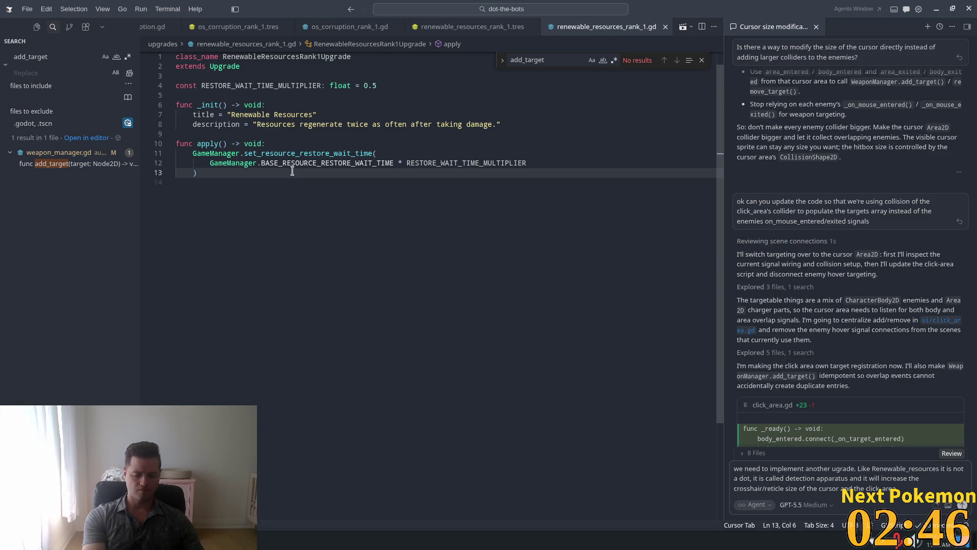
text(by 1)
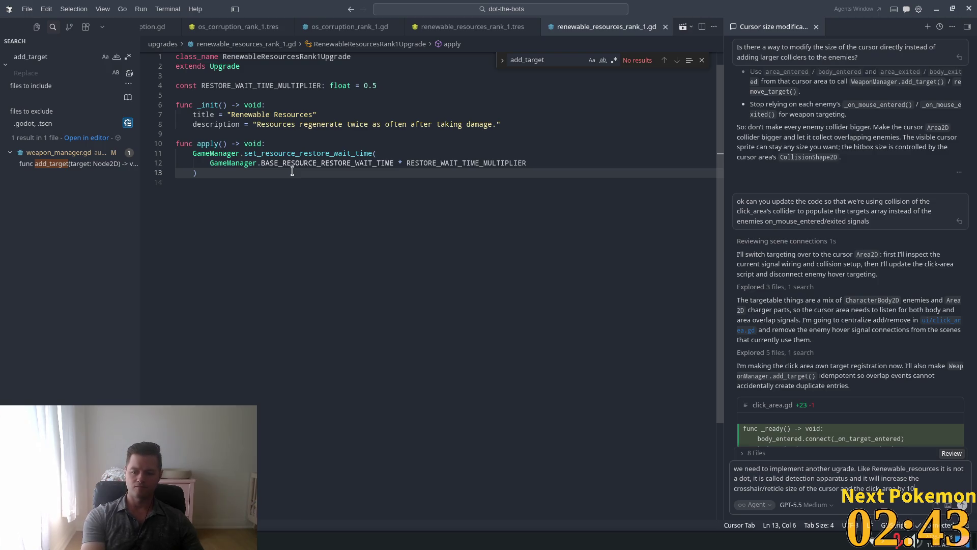
text(0%)
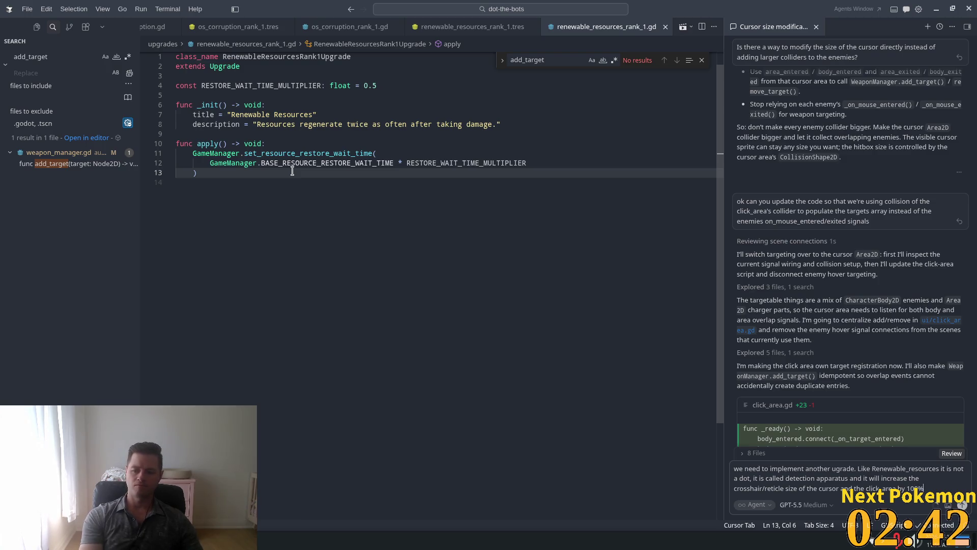
key(Return)
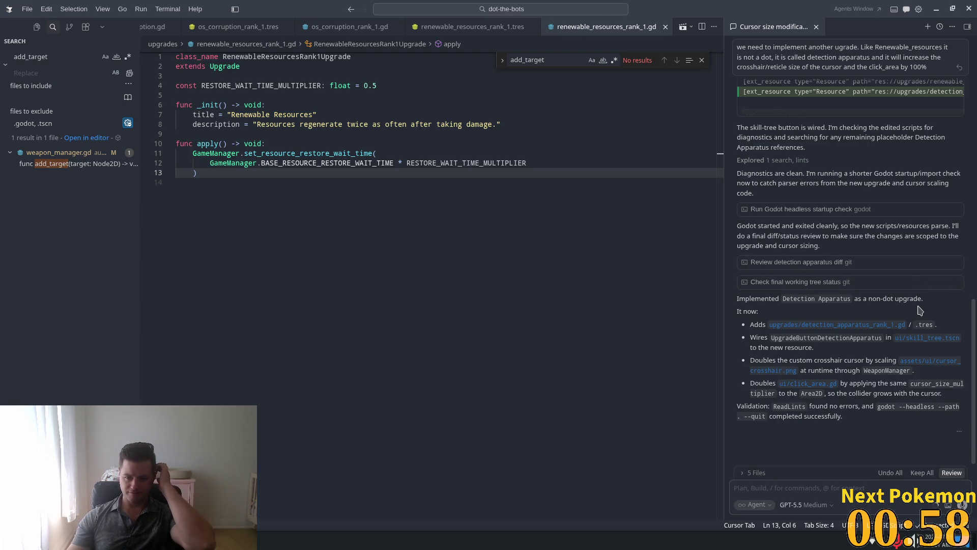
- Scroll the agent's summary and open weapon_manager.gd to review its cursor-size changes
drag(972, 305, 968, 112)
scroll(967, 103, down, 10)
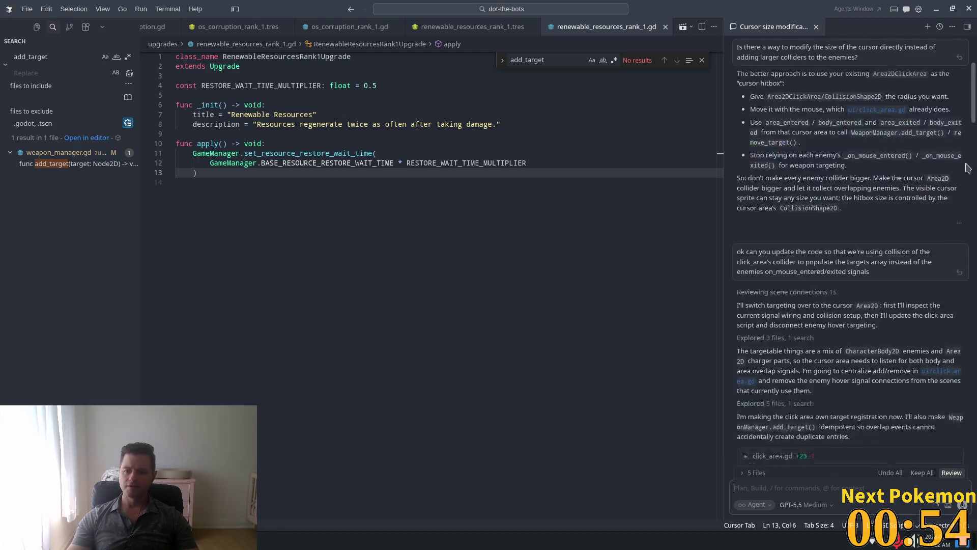
scroll(970, 282, down, 10)
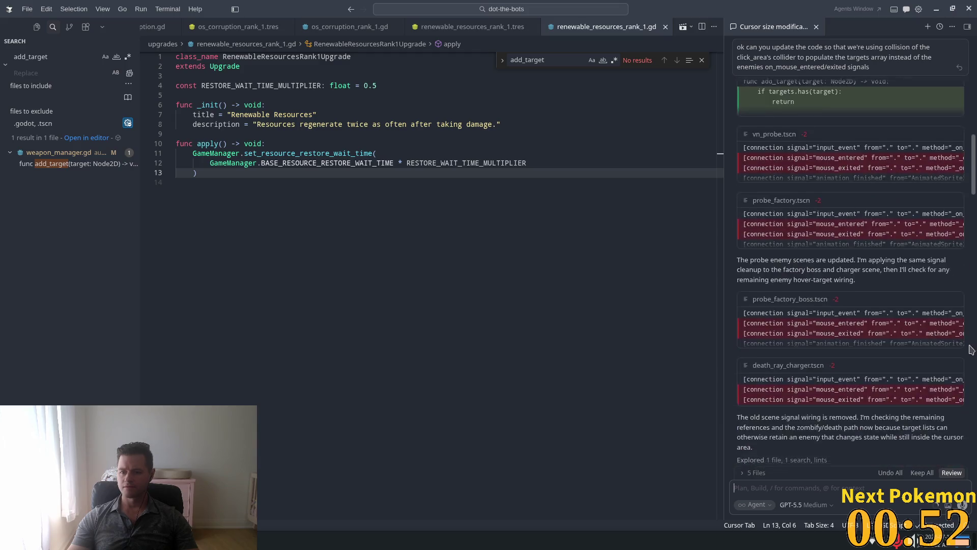
scroll(882, 355, down, 15)
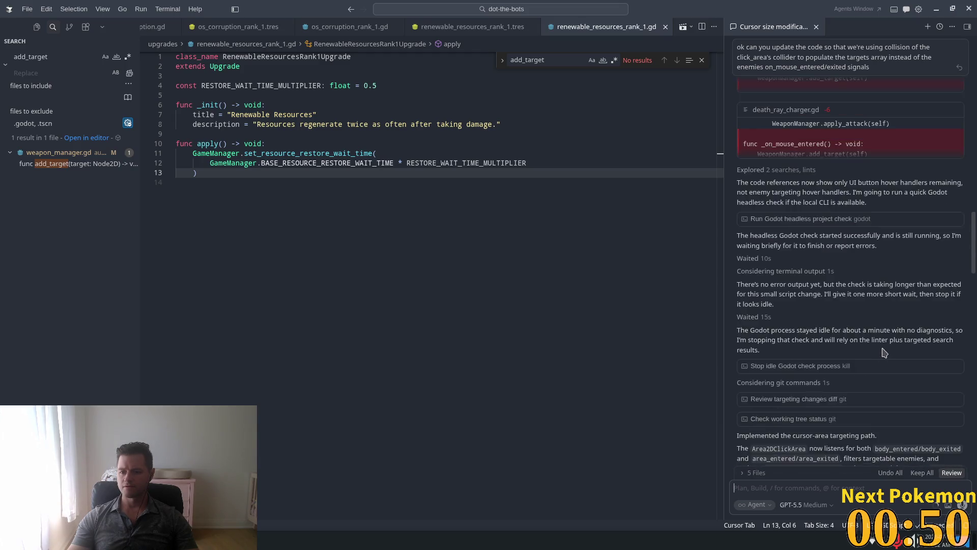
scroll(883, 346, down, 5)
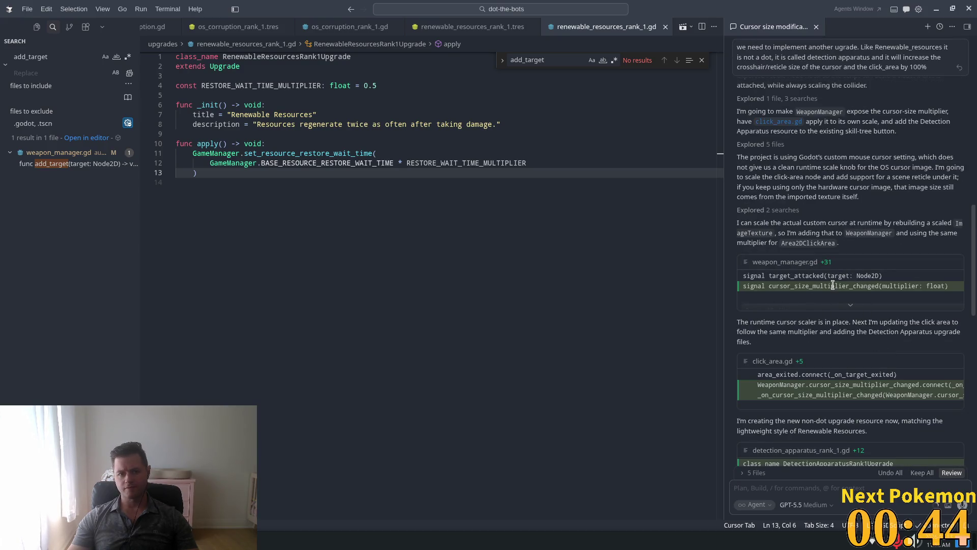
click(798, 262)
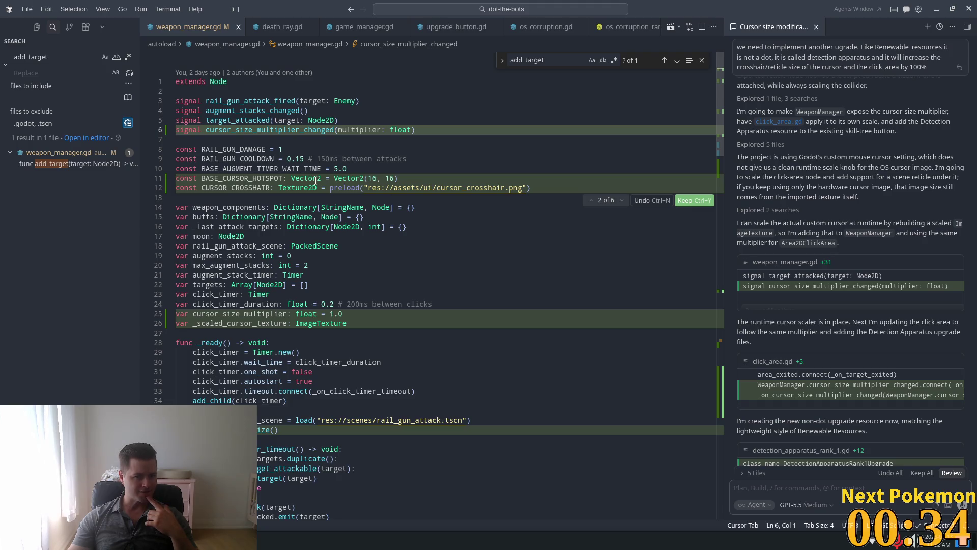
mouse_move(316, 180)
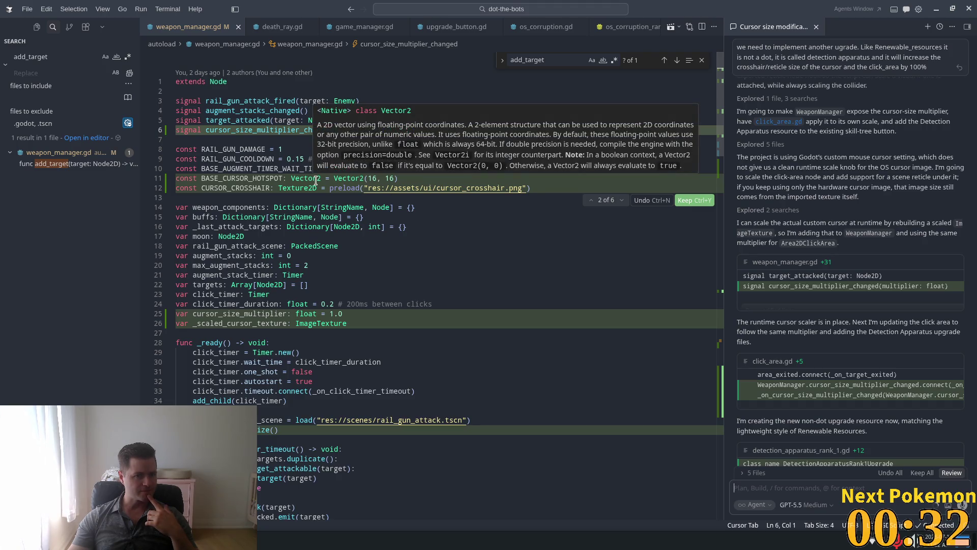
double_click(226, 177)
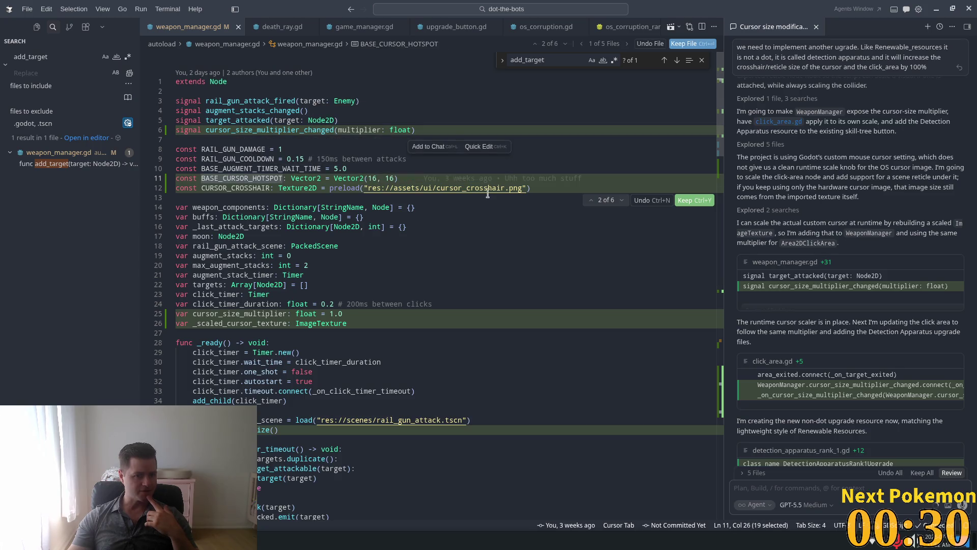
scroll(513, 227, down, 5)
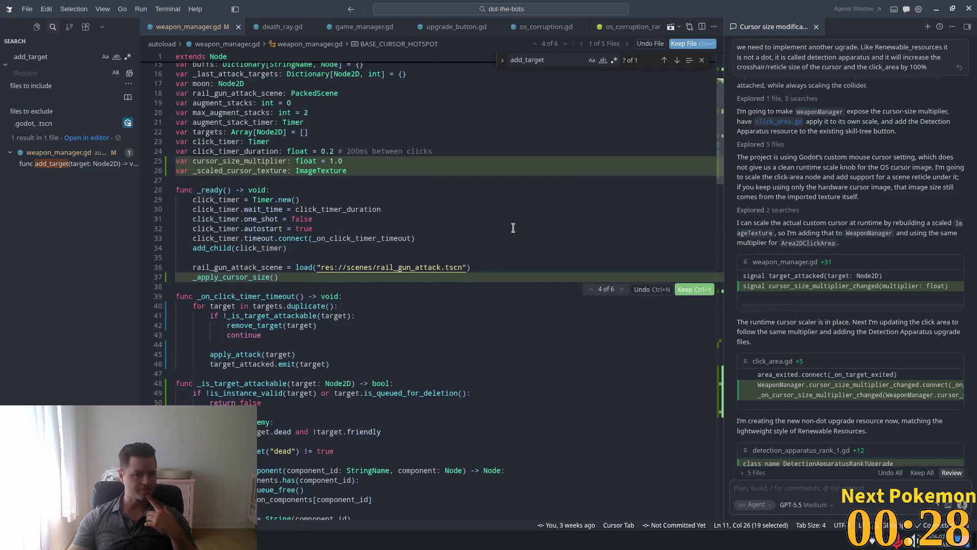
scroll(511, 224, up, 5)
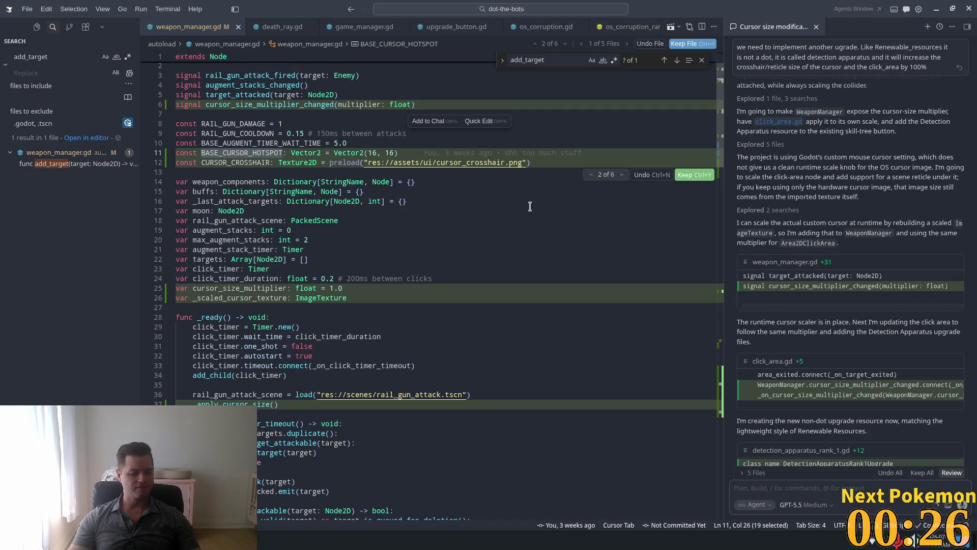
key(ctrl+f)
key(Return)
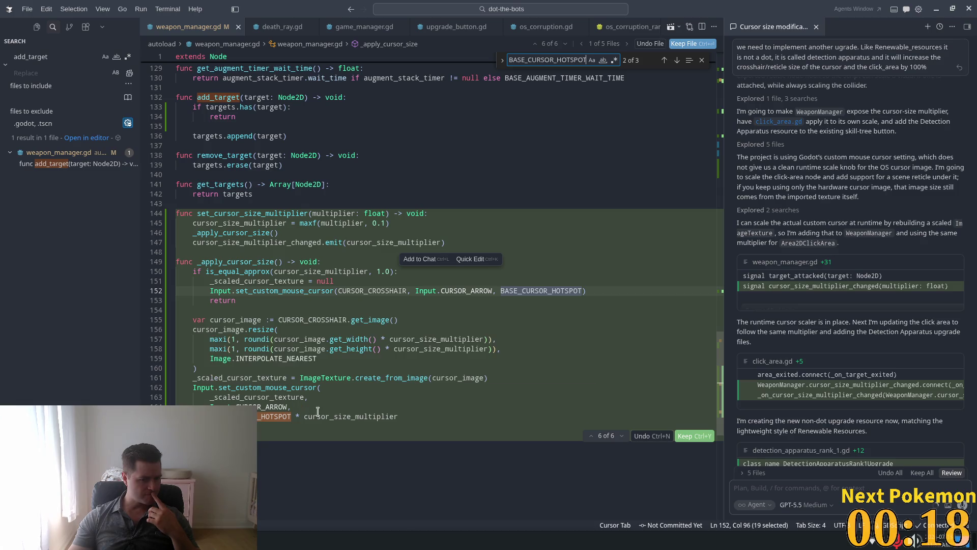
mouse_move(330, 415)
mouse_move(249, 407)
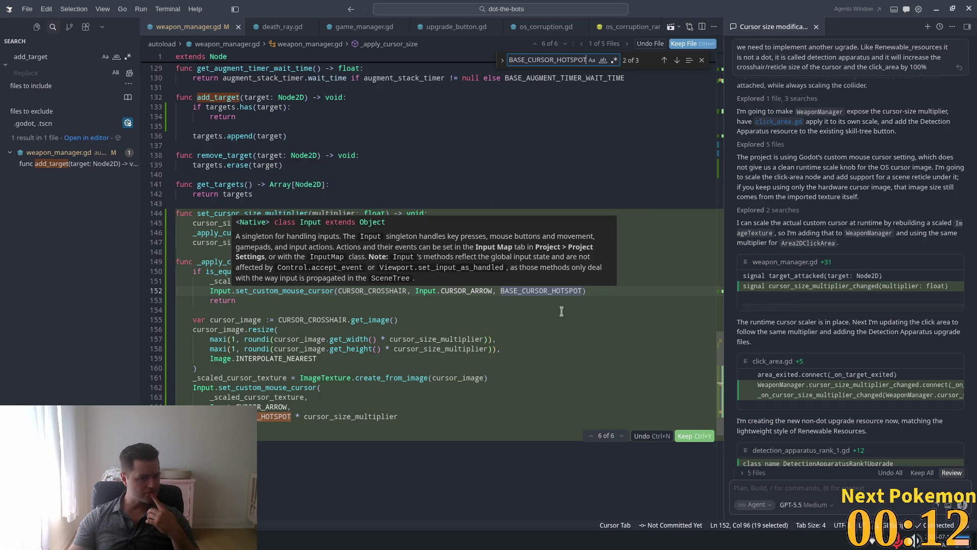
mouse_move(286, 295)
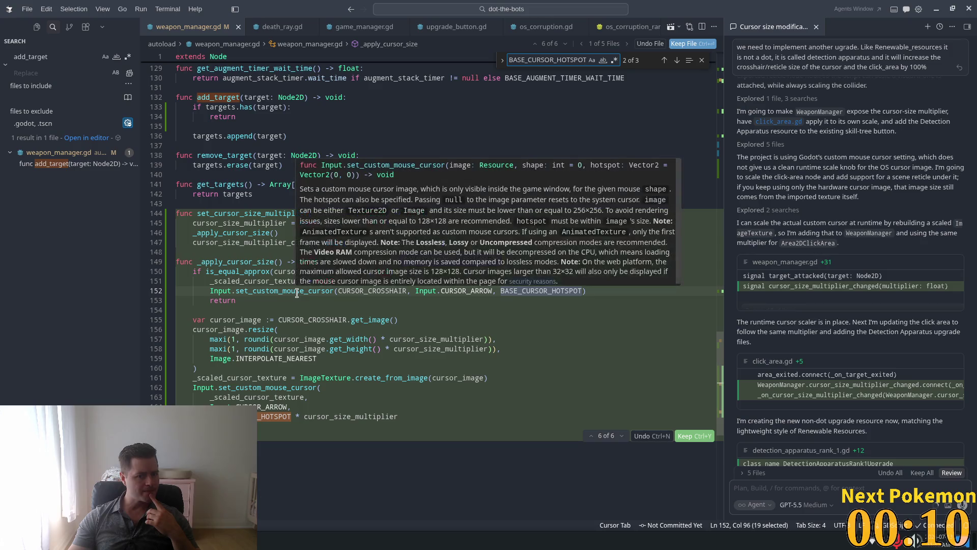
mouse_move(541, 294)
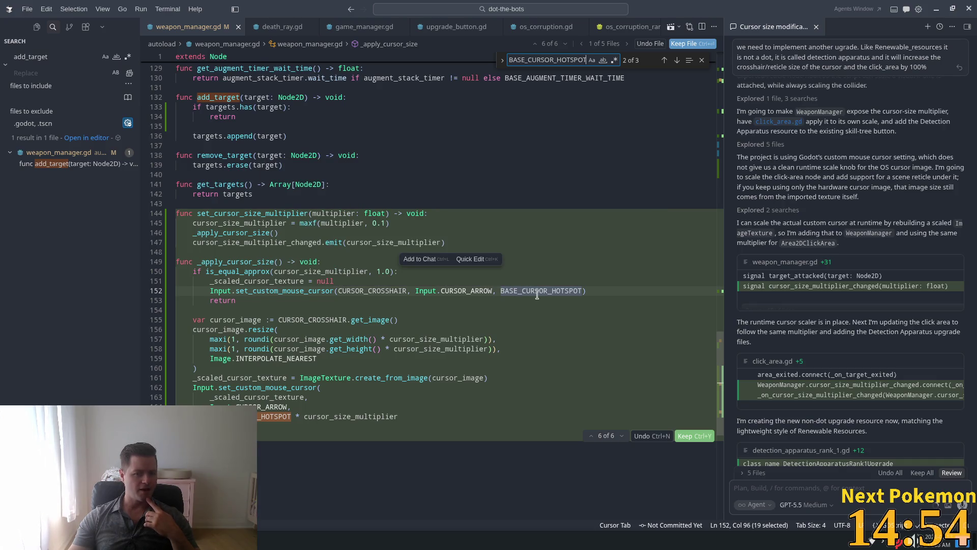
mouse_move(451, 291)
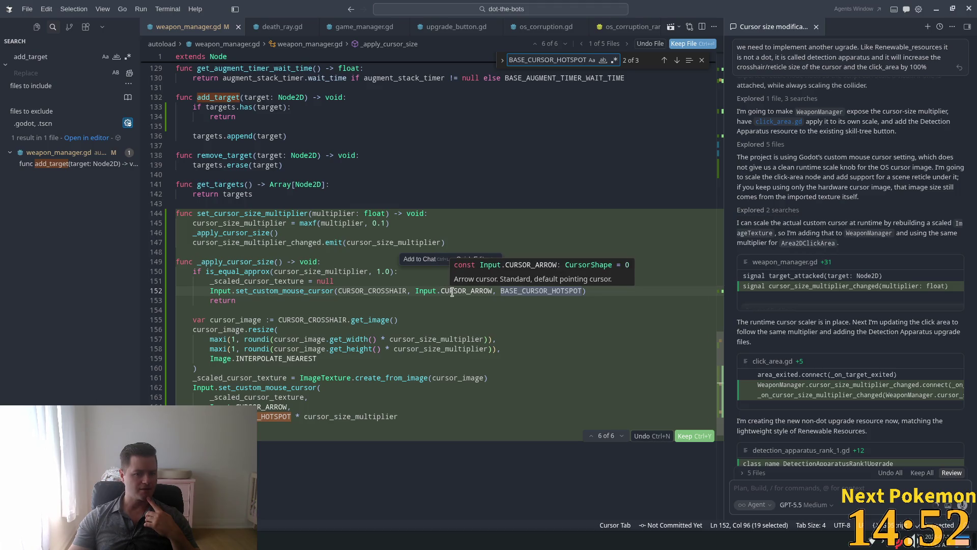
mouse_move(365, 289)
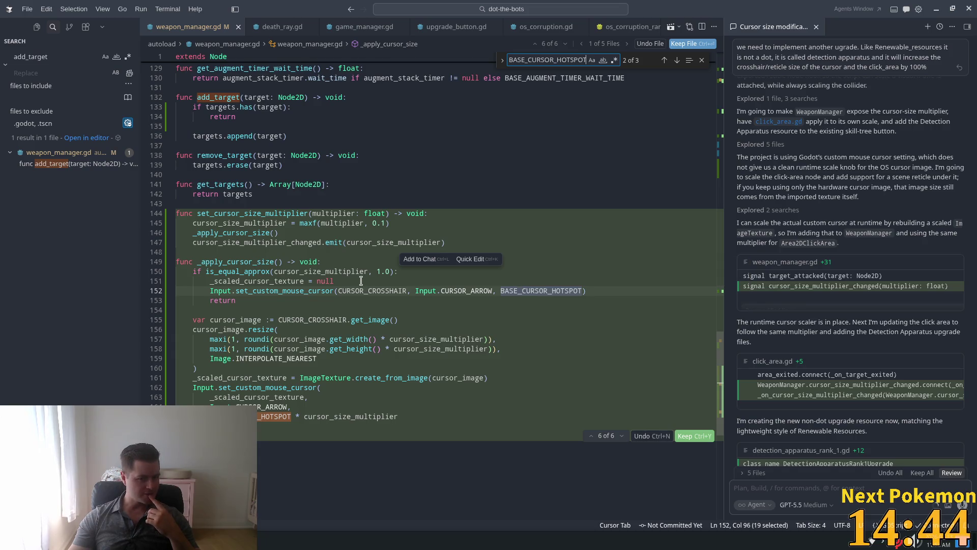
mouse_move(326, 275)
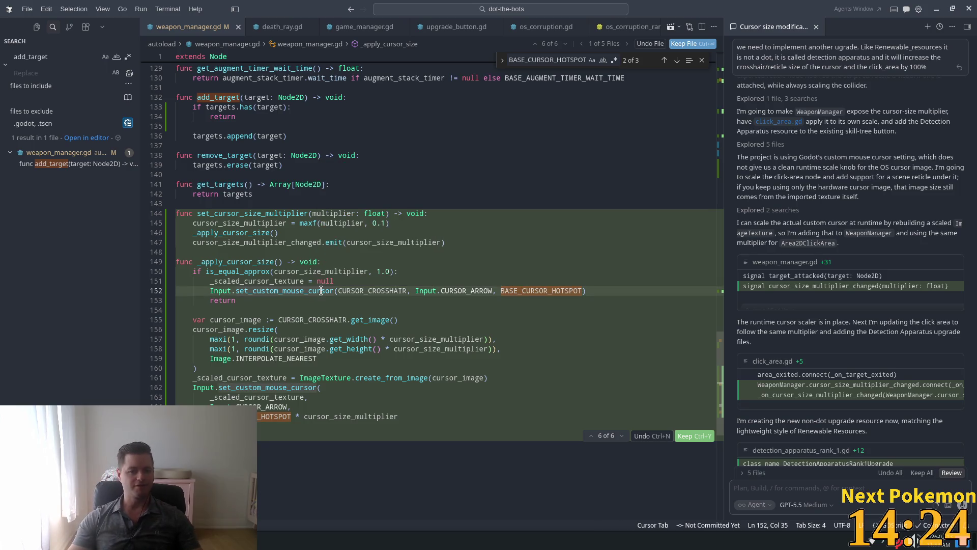
- Open the set_custom_mouse_cursor docs and highlight its null-argument and 256×256 size-limit notes
ctrl+click(321, 290)
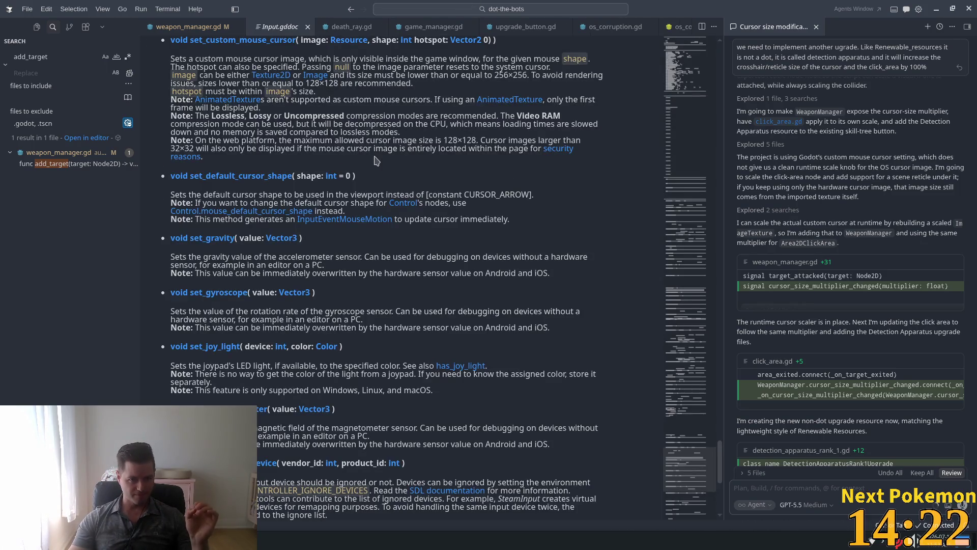
mouse_move(217, 58)
mouse_down()
mouse_move(529, 67)
mouse_move(526, 57)
mouse_move(514, 69)
mouse_move(243, 62)
mouse_move(552, 68)
mouse_move(299, 68)
mouse_move(336, 67)
mouse_up()
click(218, 62)
mouse_move(418, 68)
mouse_down()
mouse_move(489, 68)
mouse_move(202, 60)
mouse_up()
click(193, 66)
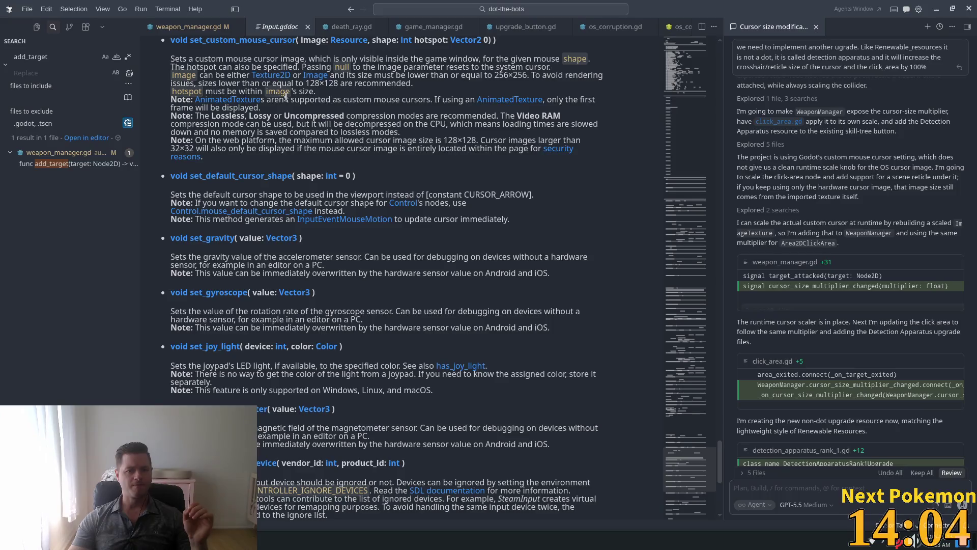
mouse_move(196, 115)
mouse_down()
mouse_move(478, 128)
mouse_move(338, 158)
mouse_up()
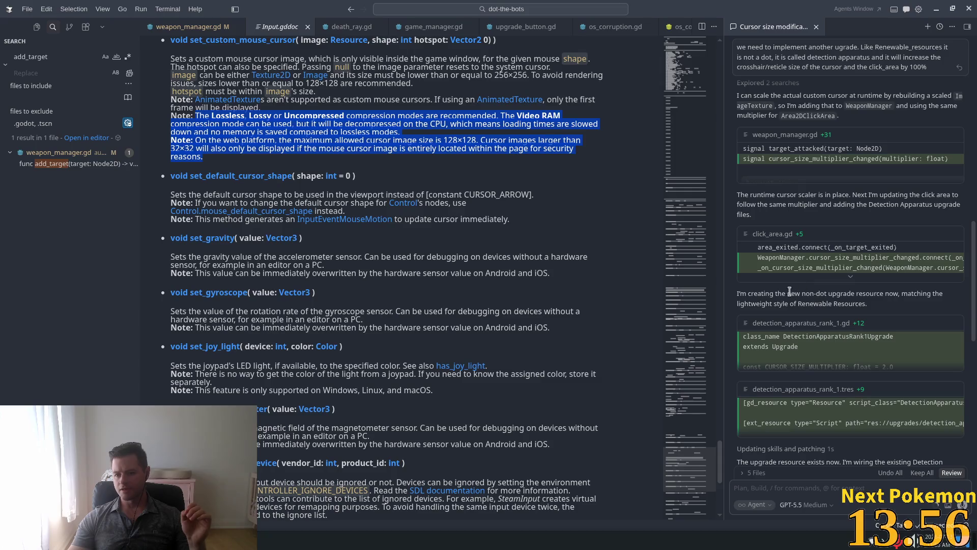
- Check detection_apparatus_rank_1.gd, its .tres resource and skill_tree.tscn, then keep all edits
click(786, 330)
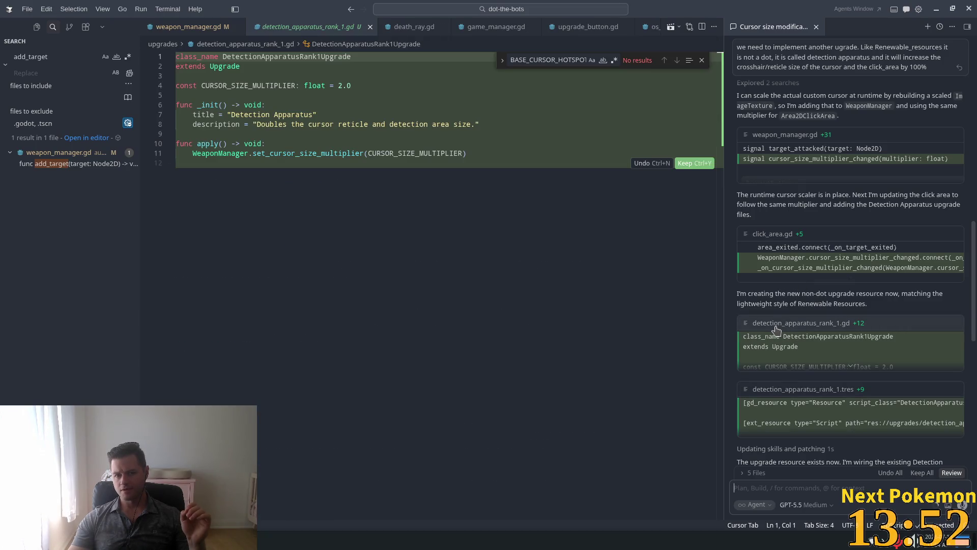
click(797, 392)
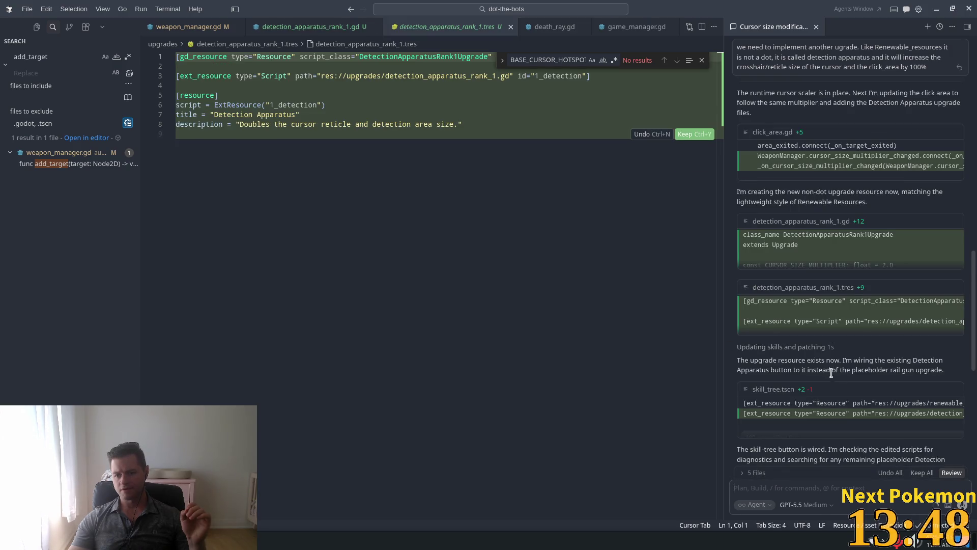
click(774, 339)
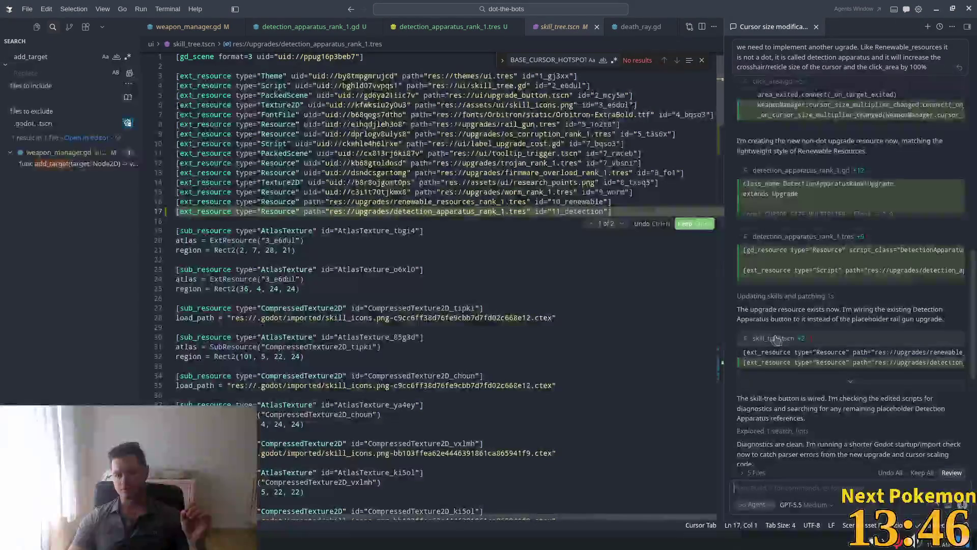
drag(722, 98, 724, 371)
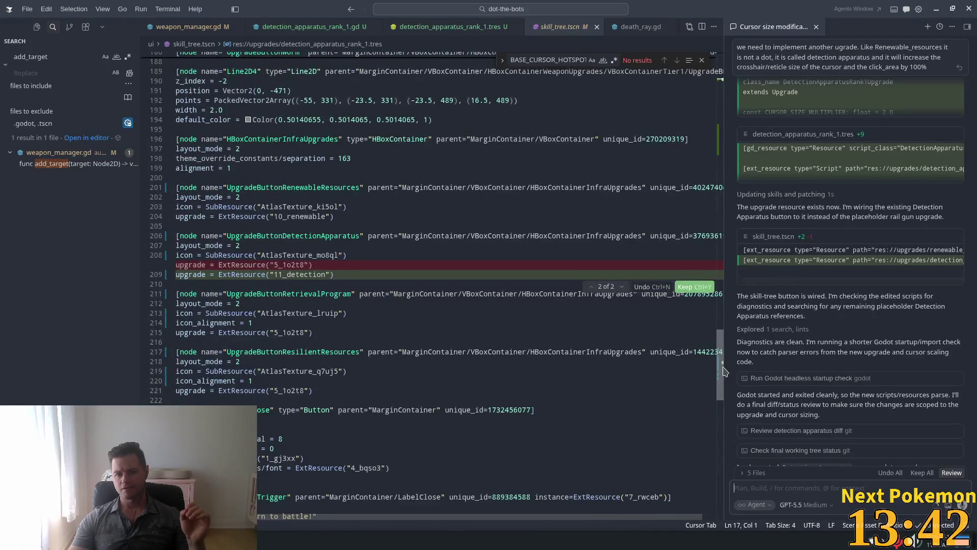
click(917, 473)
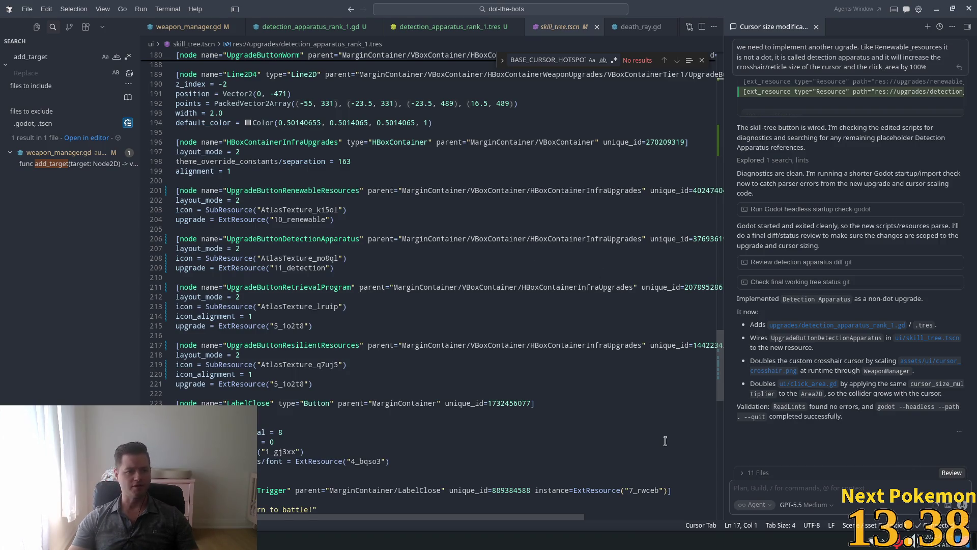
key(alt+Tab)
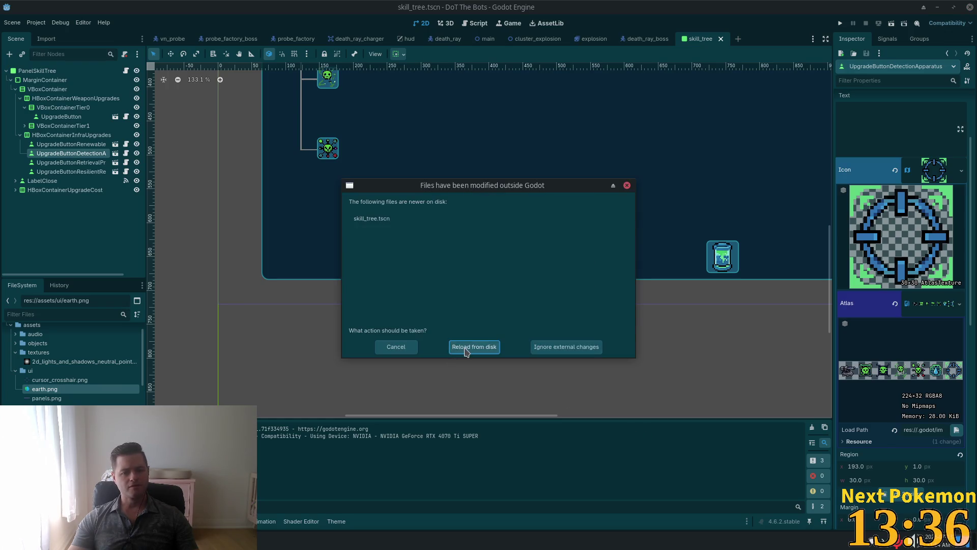
- Reload skill_tree.tscn from disk and run the project
click(464, 347)
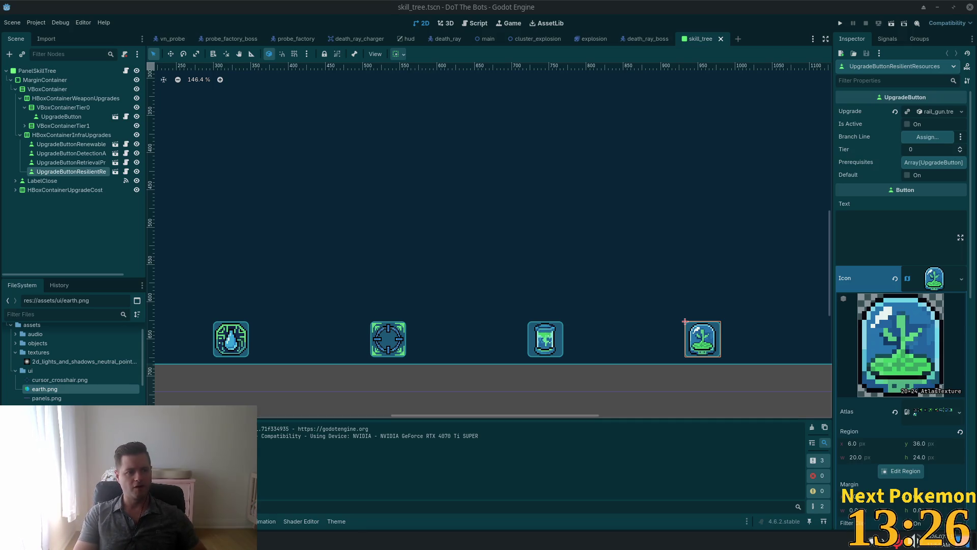
click(840, 23)
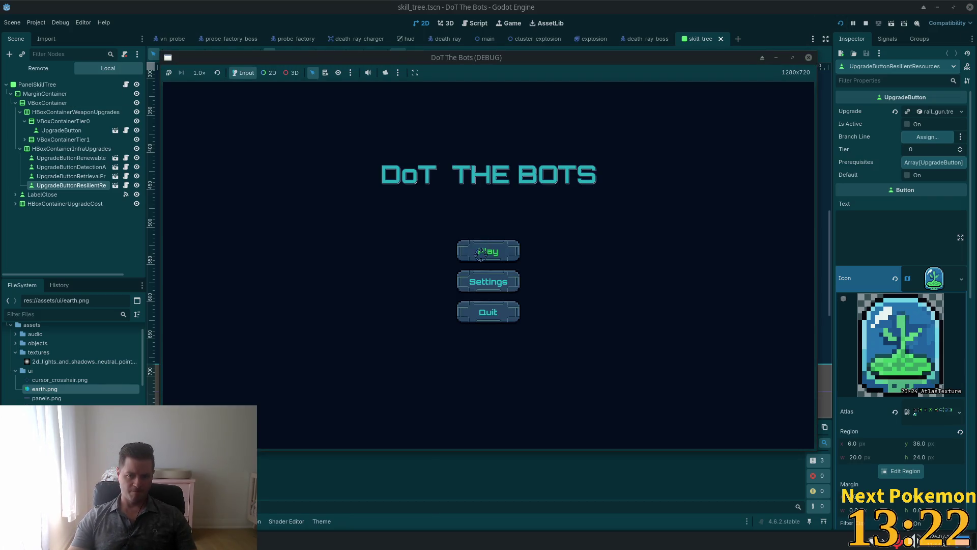
- Start a DoT The Bots run, glance at the skill tree, then close it to resume play
click(481, 254)
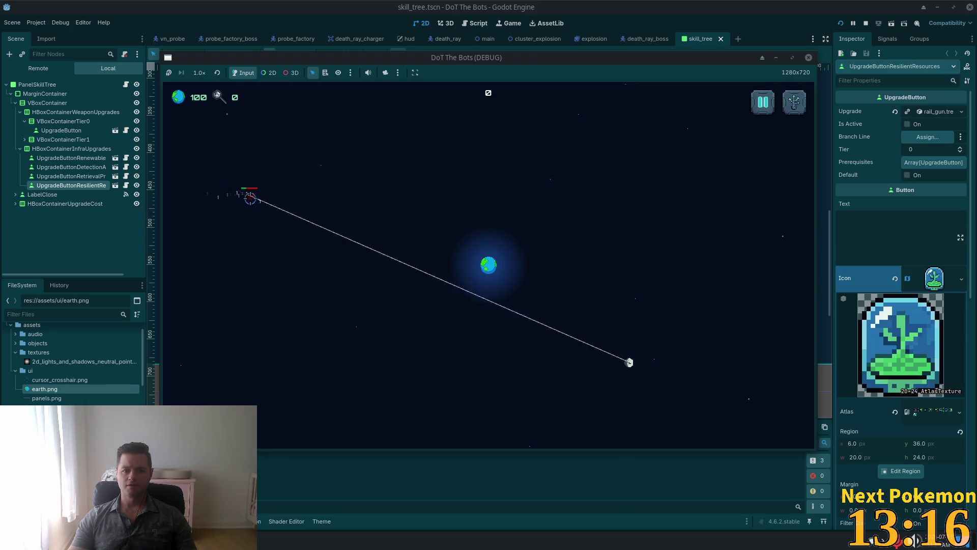
key(Tab)
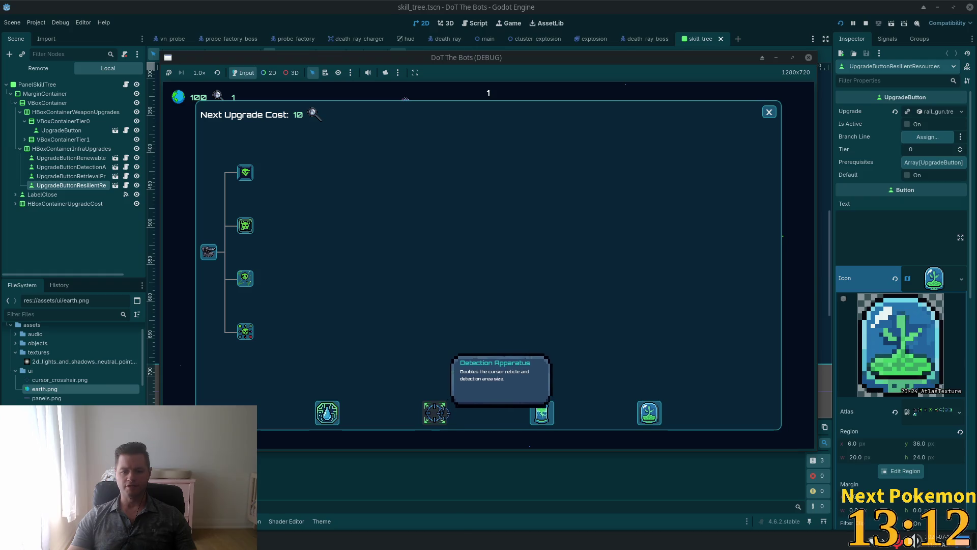
click(769, 112)
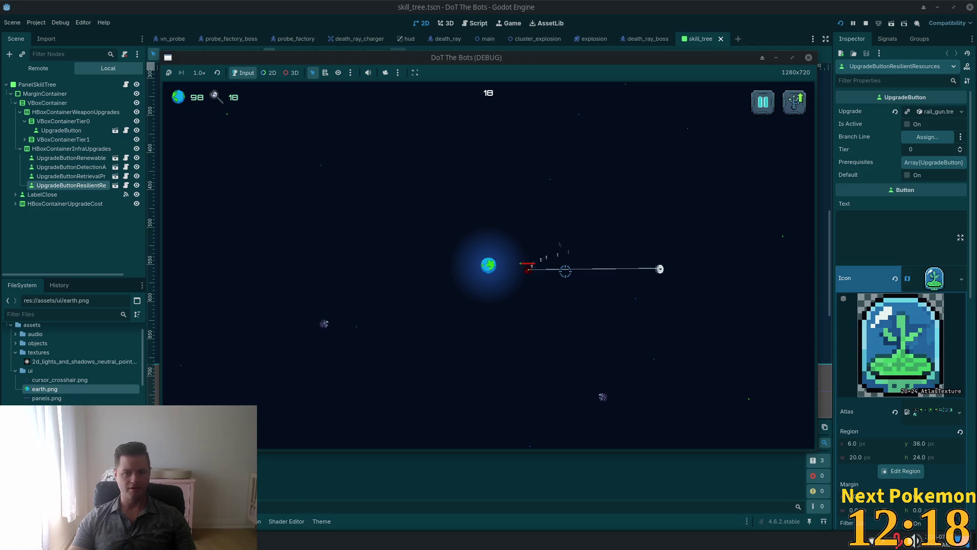
- Reopen the skill tree with the u key, showing a next upgrade cost of 10
key(u)
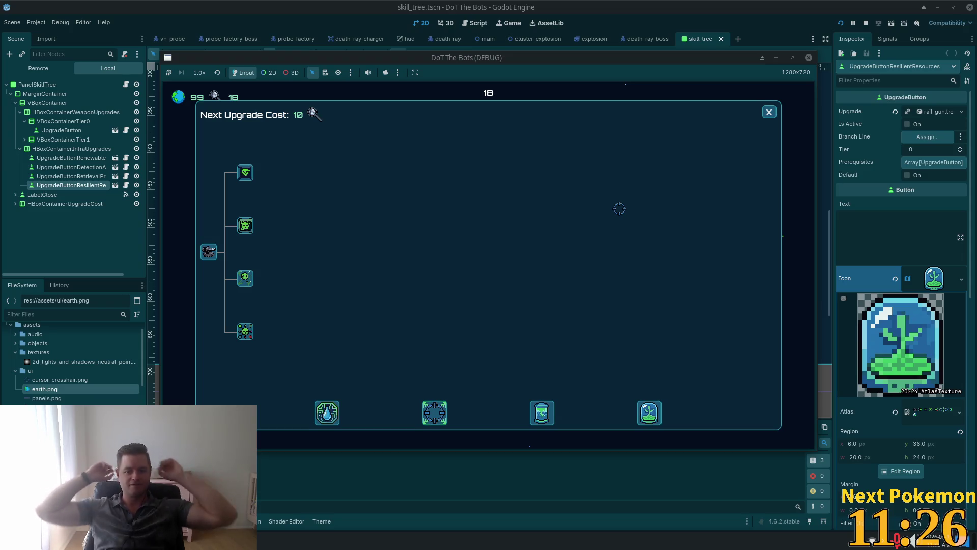
- Buy the Detection Apparatus and one more upgrade, closing the skill tree after each
click(442, 417)
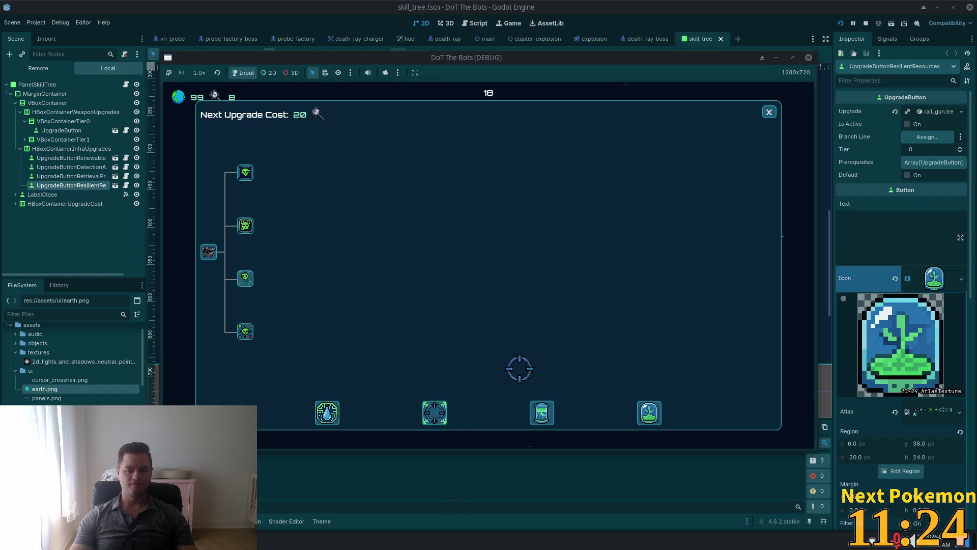
click(767, 113)
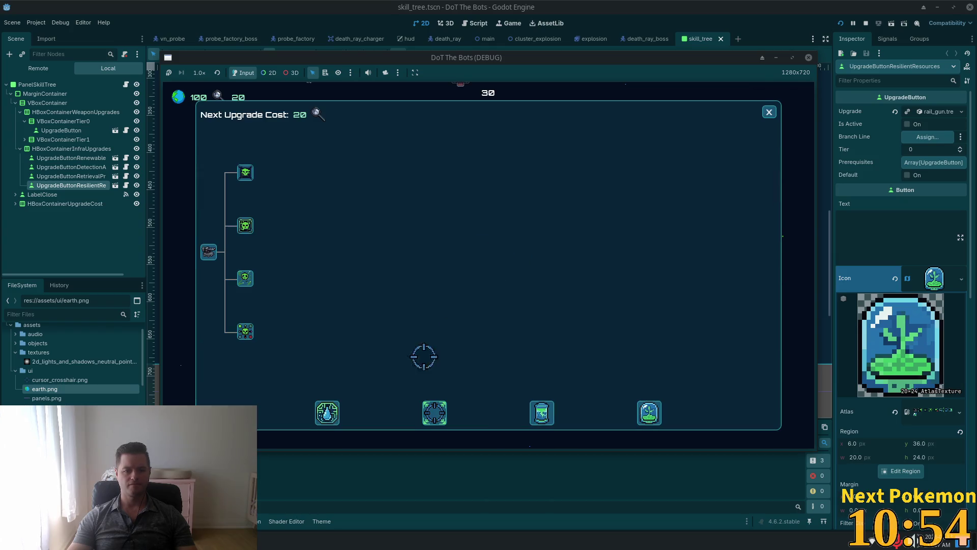
click(245, 226)
click(769, 112)
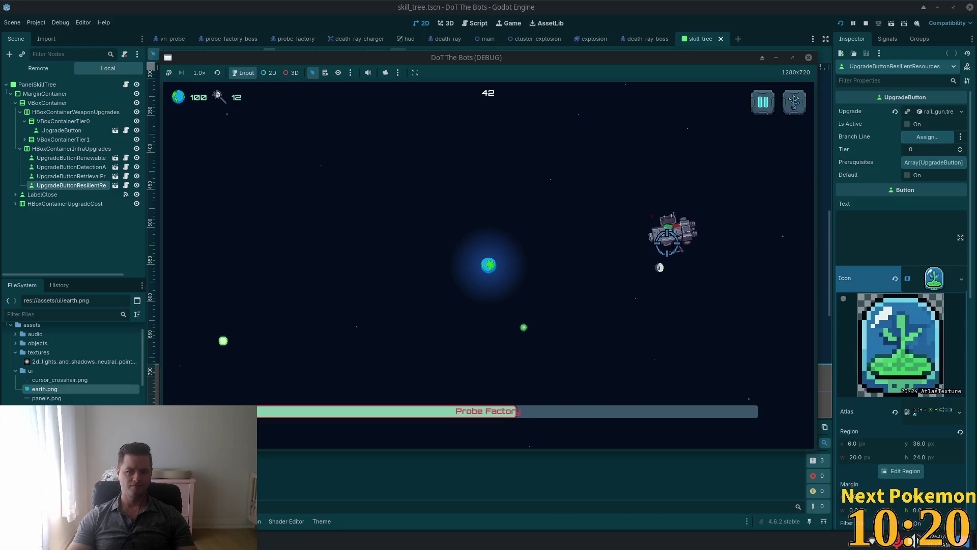
- Collect five green probe orbs, then bring up the skill tree showing a next cost of 40
click(525, 331)
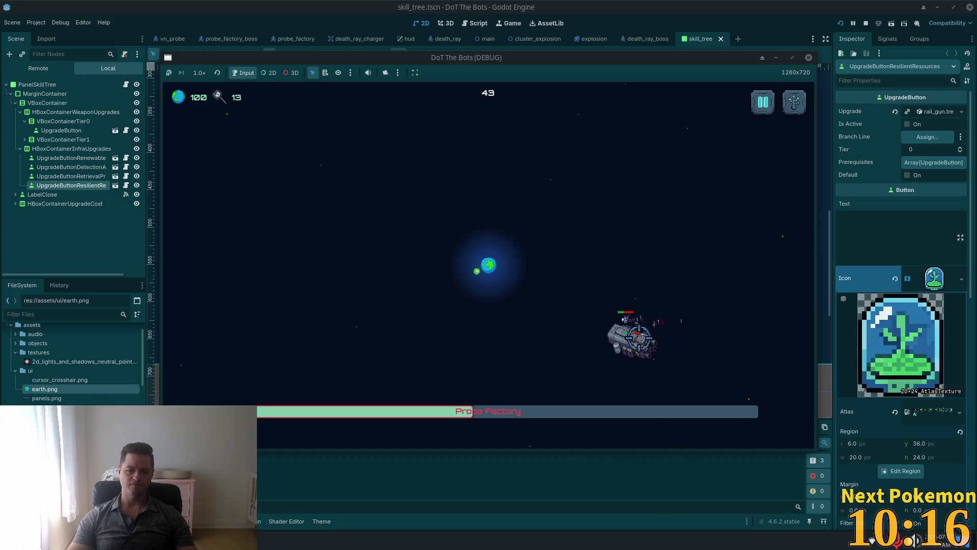
click(477, 268)
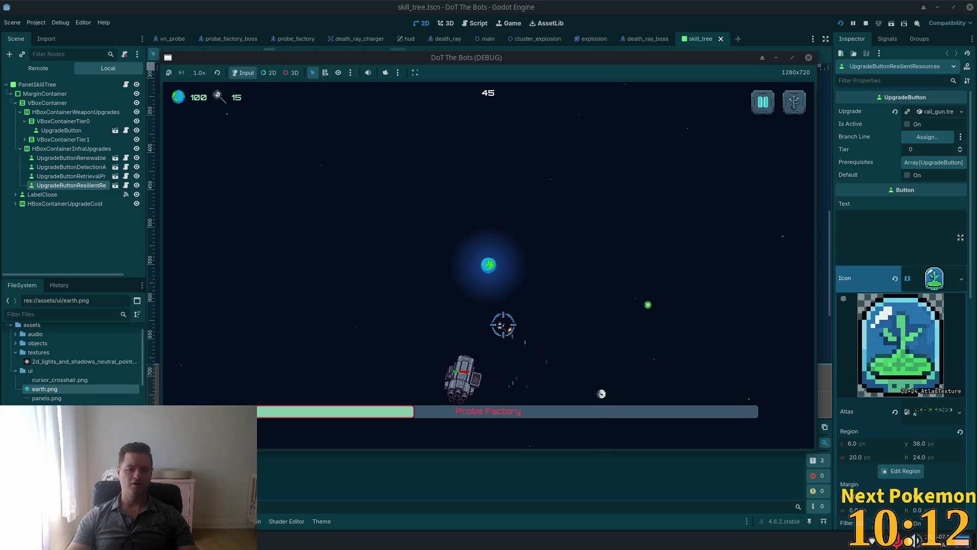
click(644, 303)
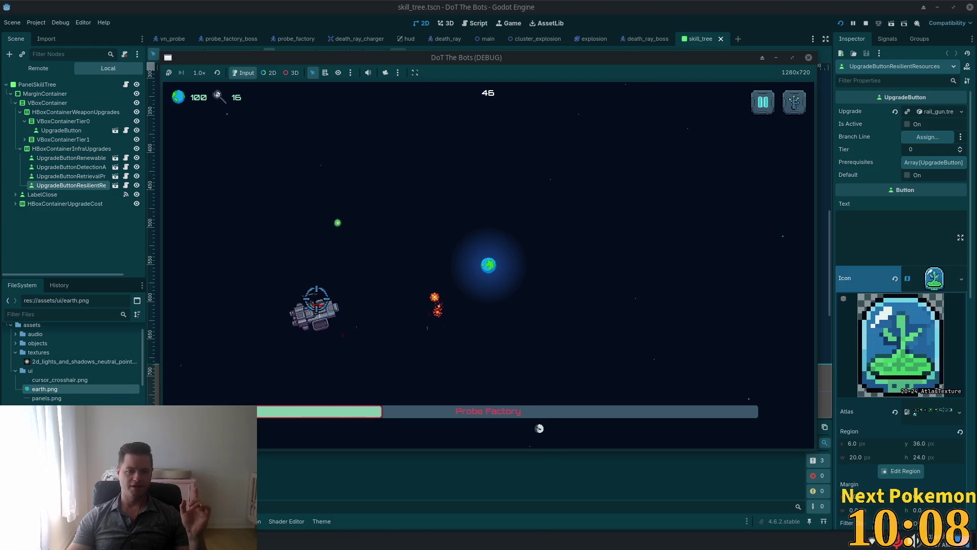
click(338, 224)
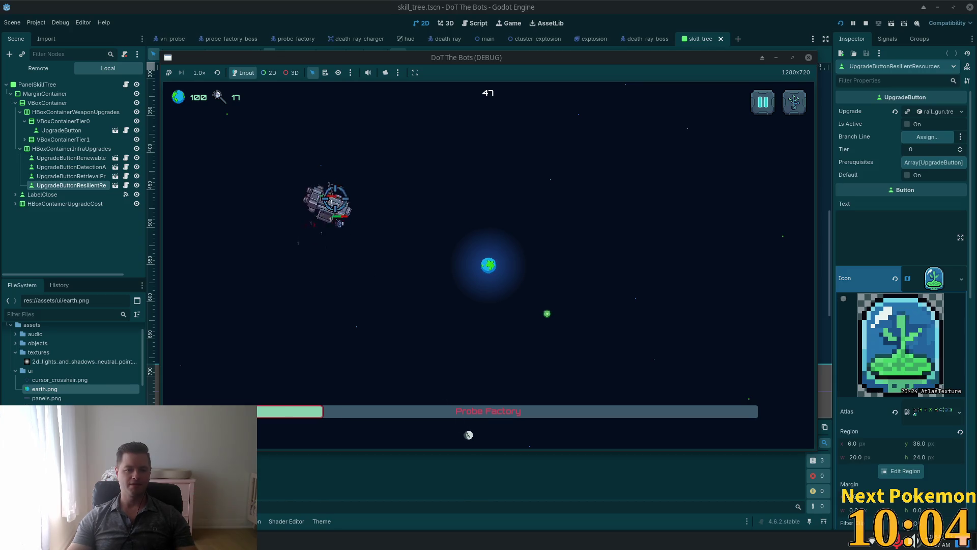
click(547, 311)
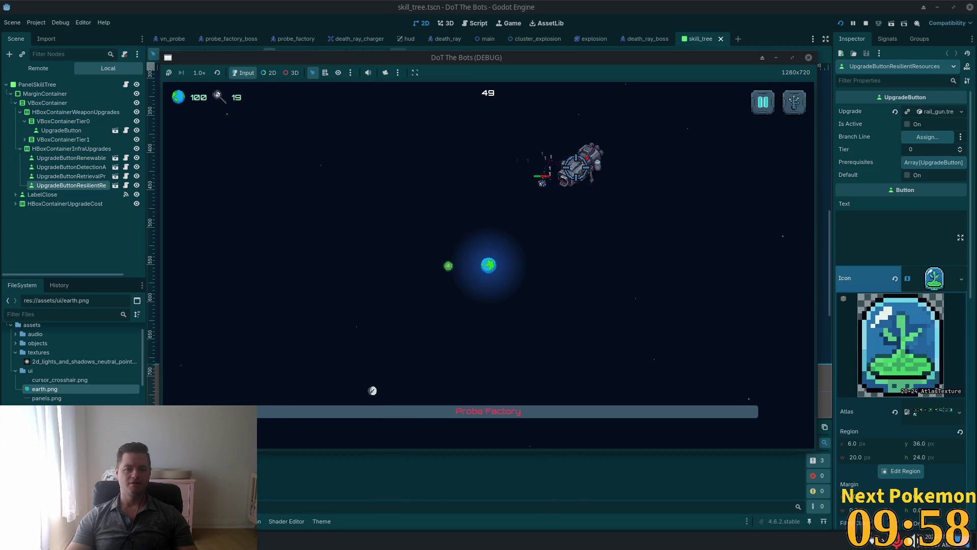
key(Tab)
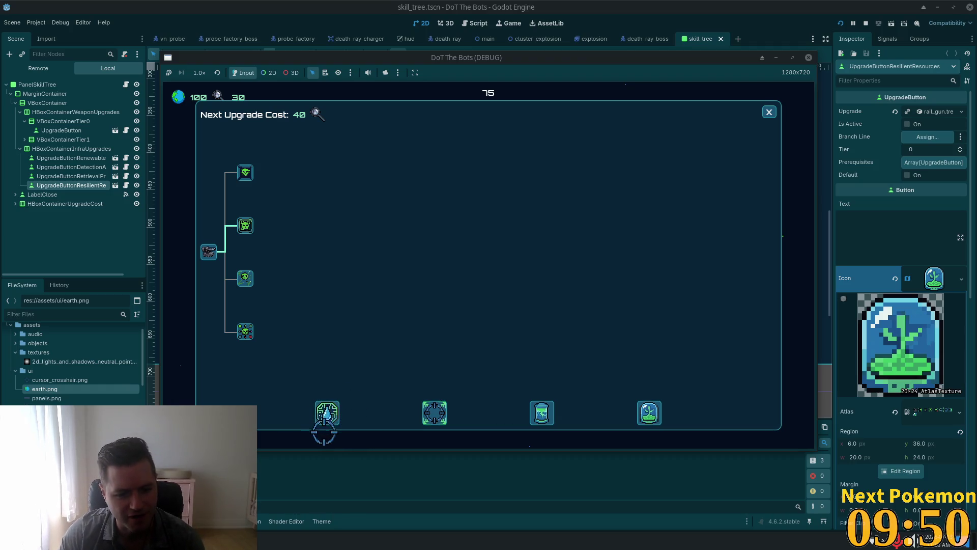
mouse_move(332, 409)
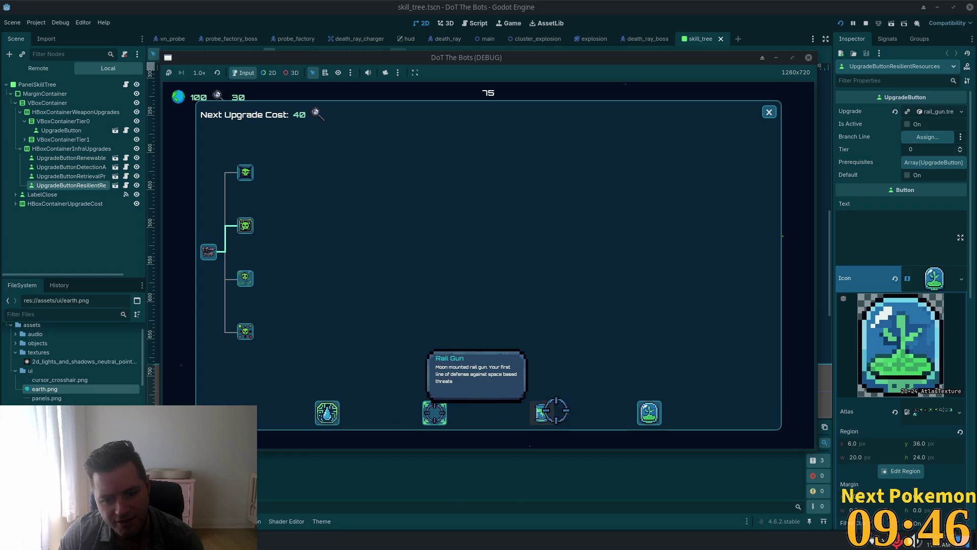
- Read the bottom-row upgrade tooltips and choose the Detection Apparatus crosshair upgrade
mouse_move(646, 413)
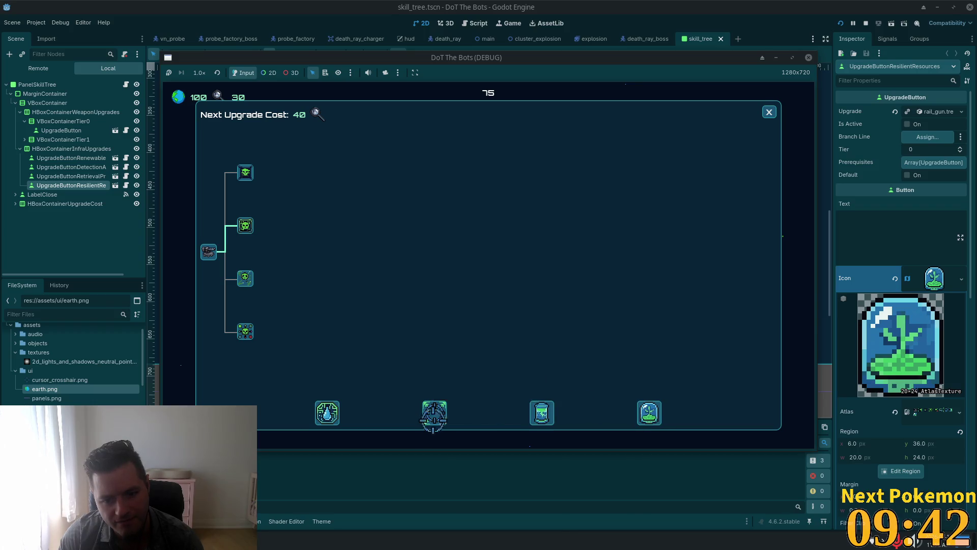
mouse_move(431, 413)
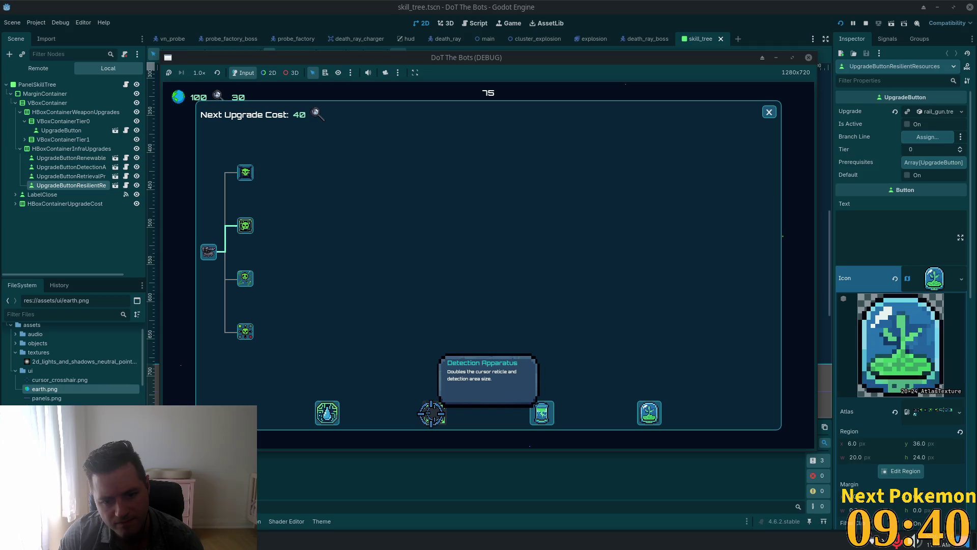
click(432, 413)
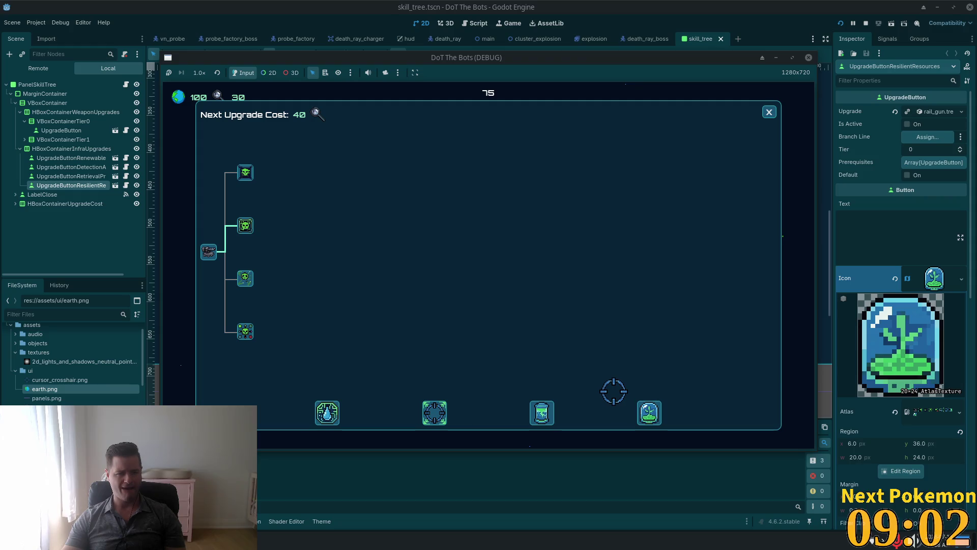
- Review the dtb_todo notes in Mousepad, then bring the game window back to the front
key(alt+Tab)
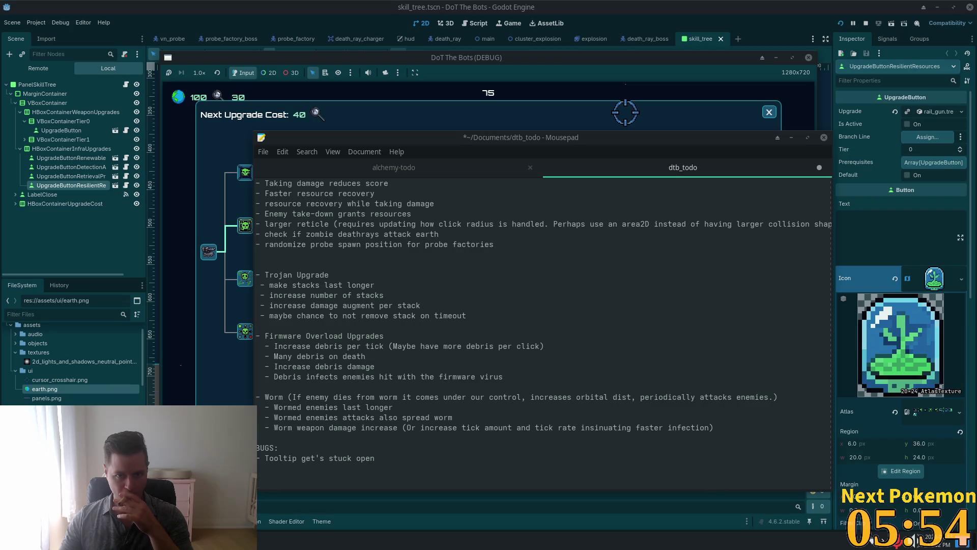
click(624, 114)
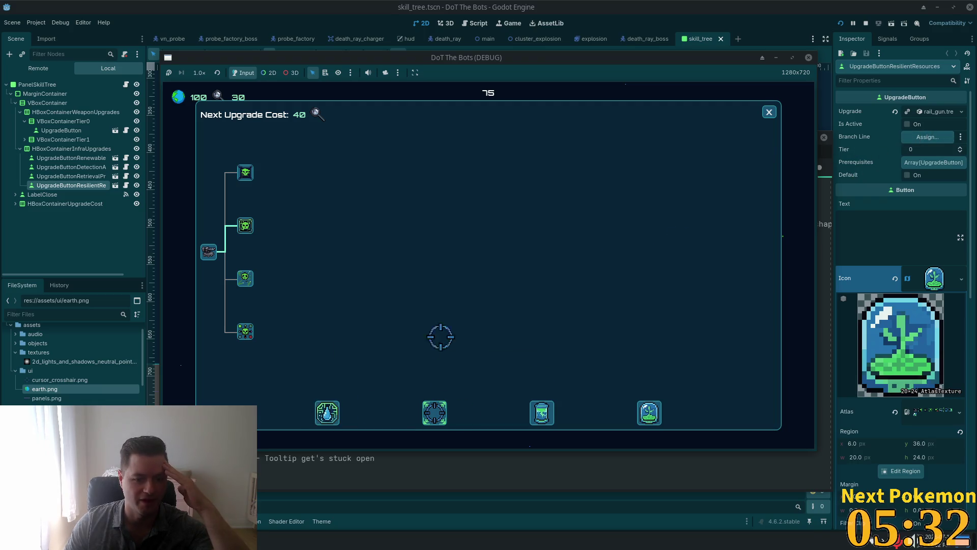
- Read two more upgrade tooltips, then stop the debug run to return to the skill_tree scene
mouse_move(648, 410)
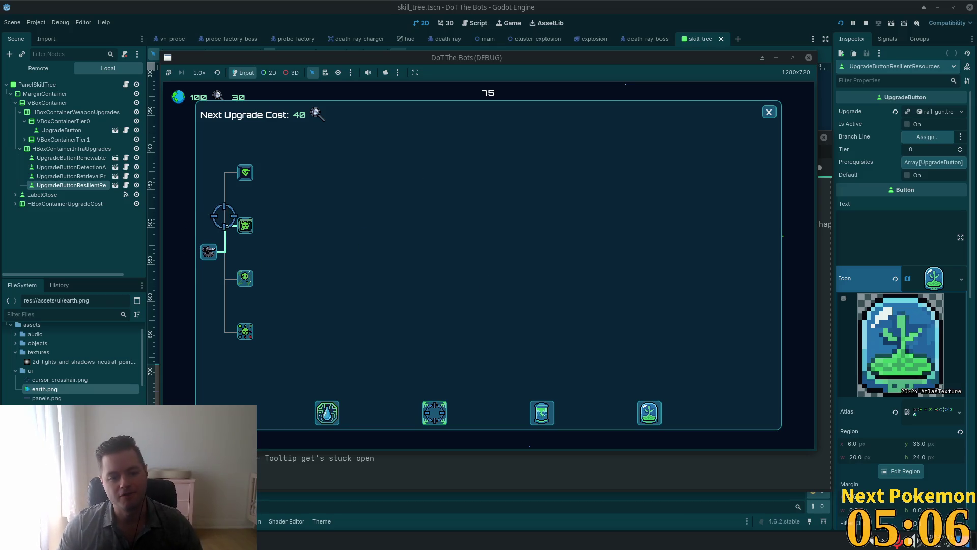
mouse_move(245, 225)
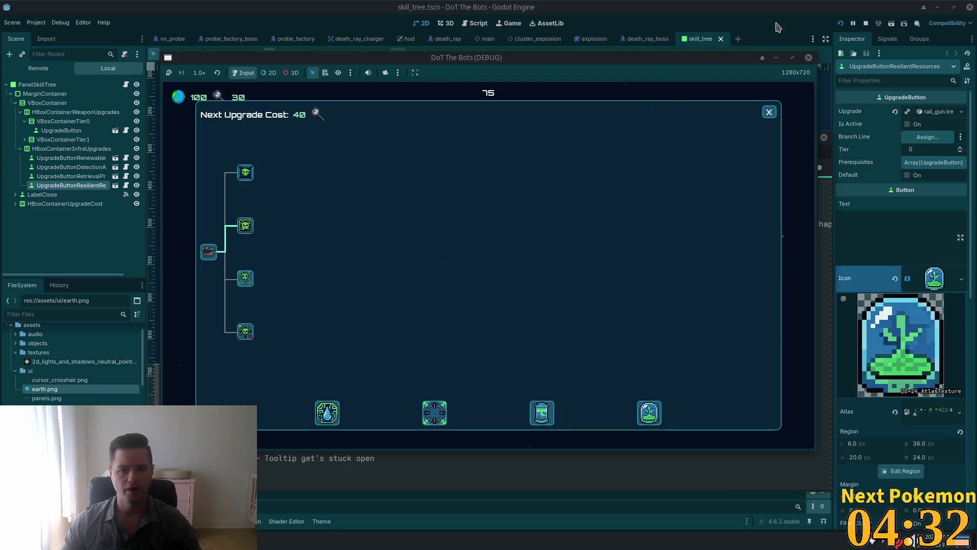
click(709, 41)
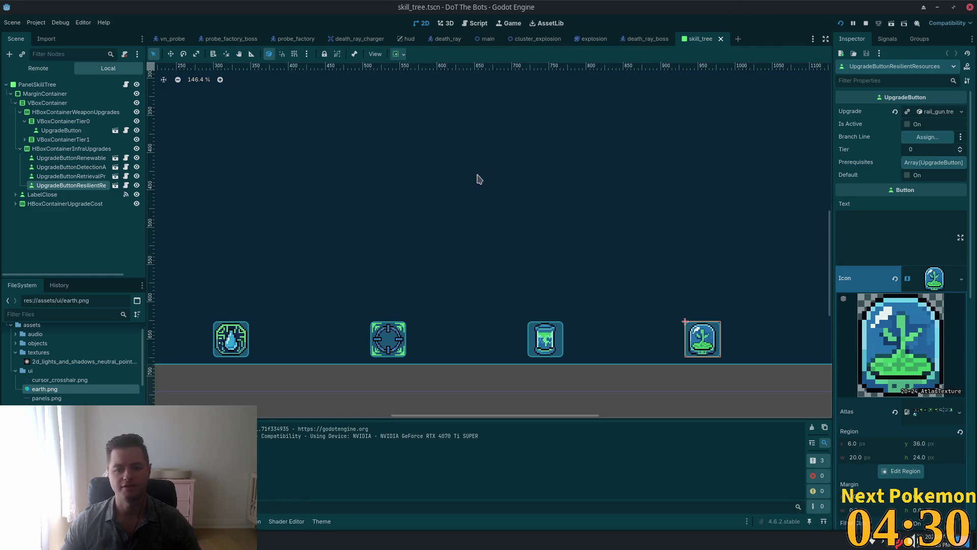
- Frame the whole skill-tree panel and select the UpgradeButtonRenewable node
scroll(373, 213, down, 5)
drag(296, 188, 530, 242)
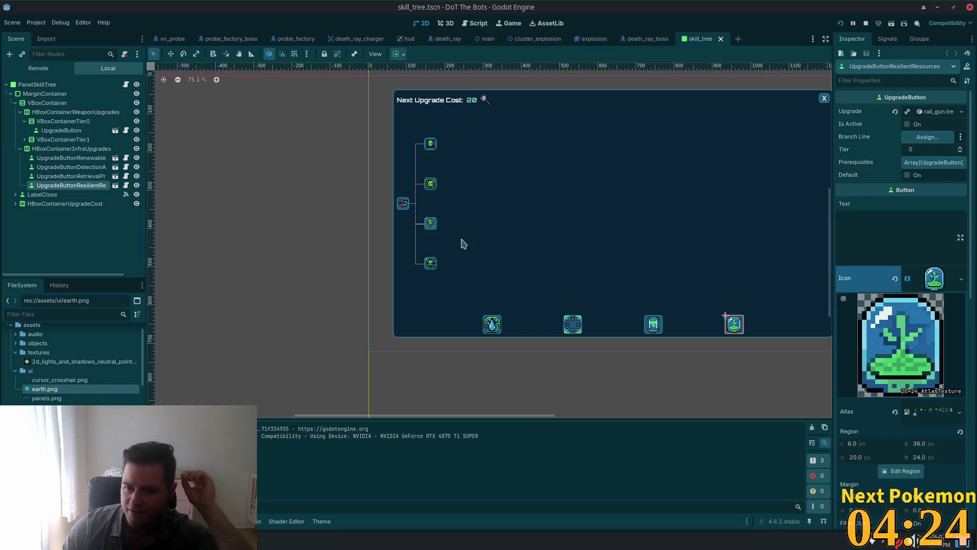
scroll(519, 339, up, 3)
scroll(493, 322, up, 2)
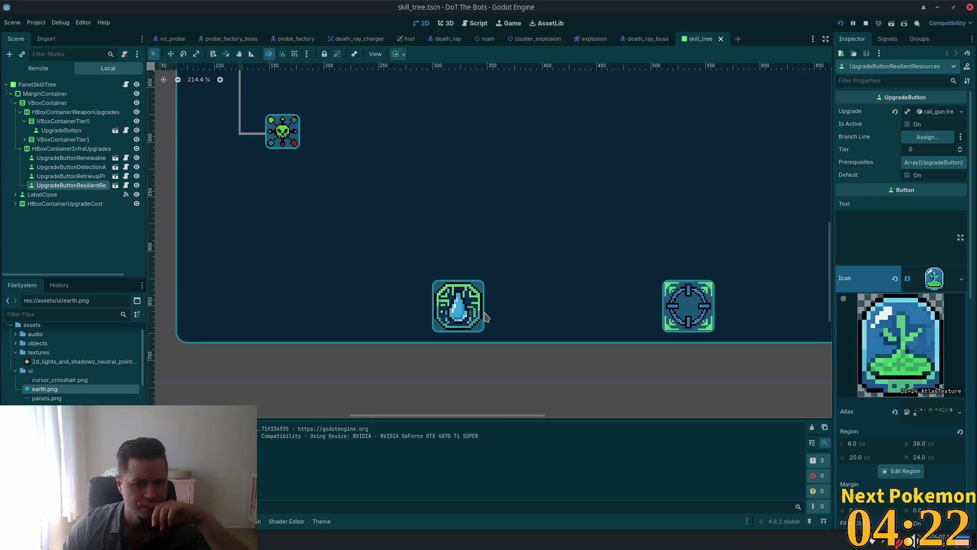
right_click(487, 298)
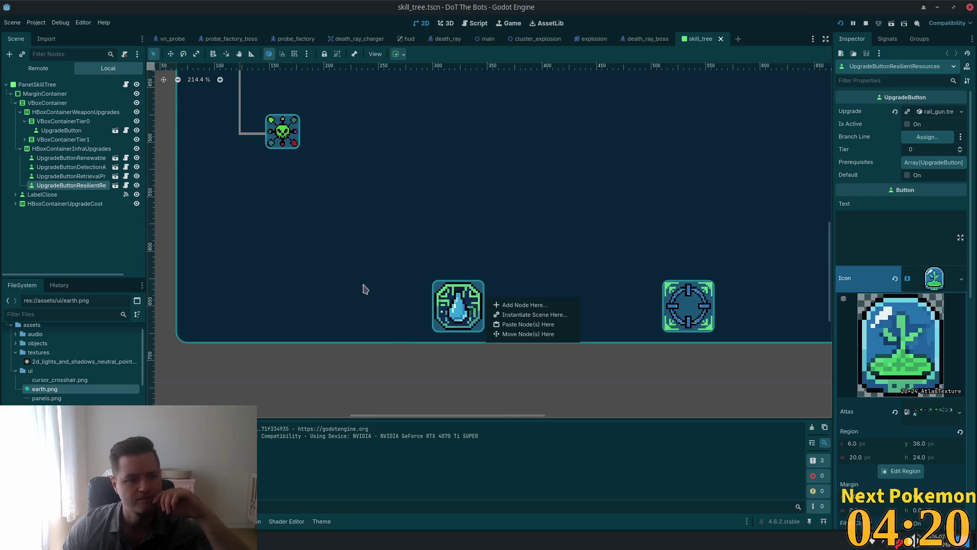
click(50, 157)
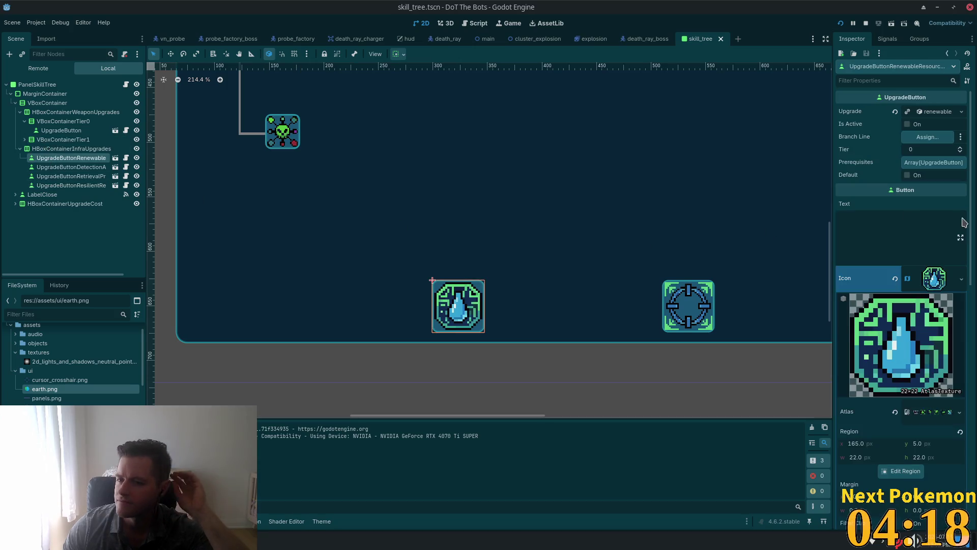
- Expand the button's Theme and Theme Overrides sections in the Inspector
scroll(901, 252, down, 5)
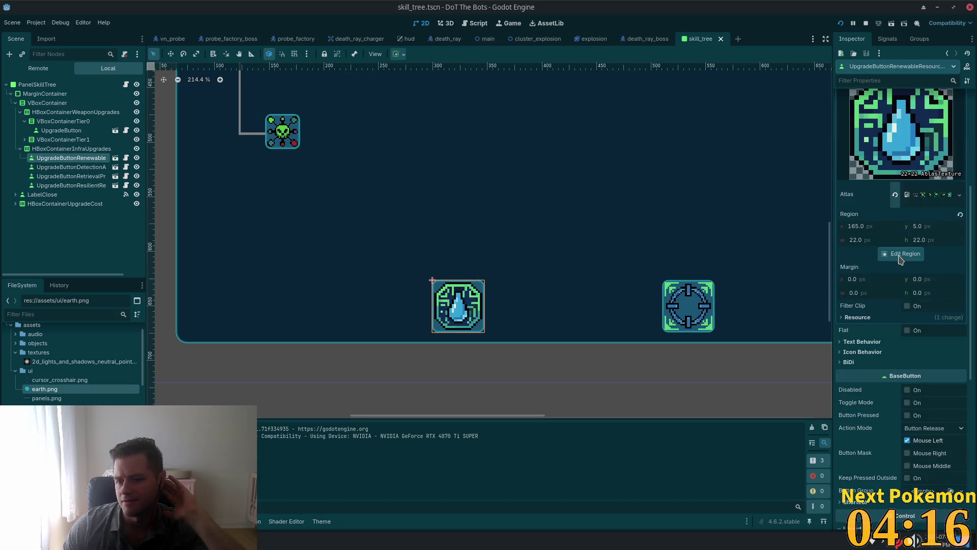
scroll(901, 260, down, 8)
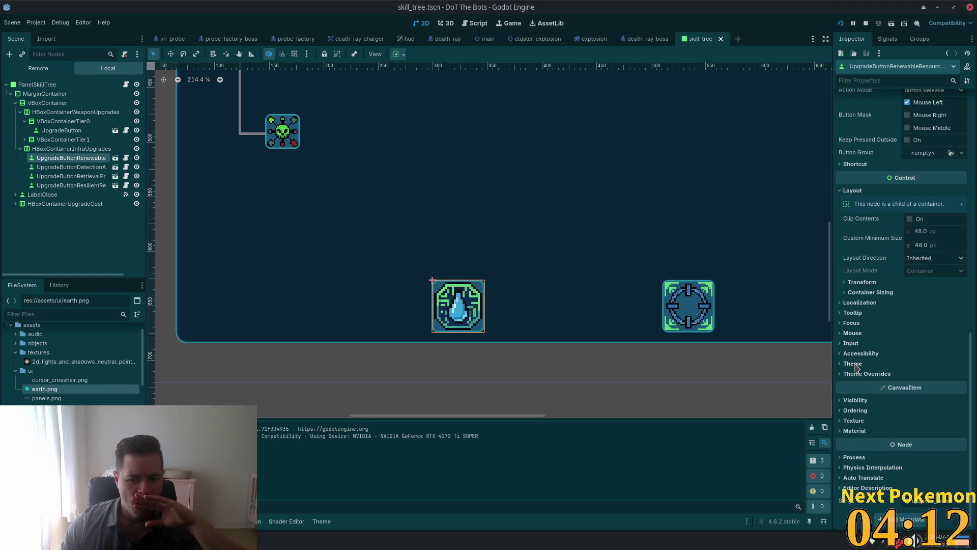
click(853, 364)
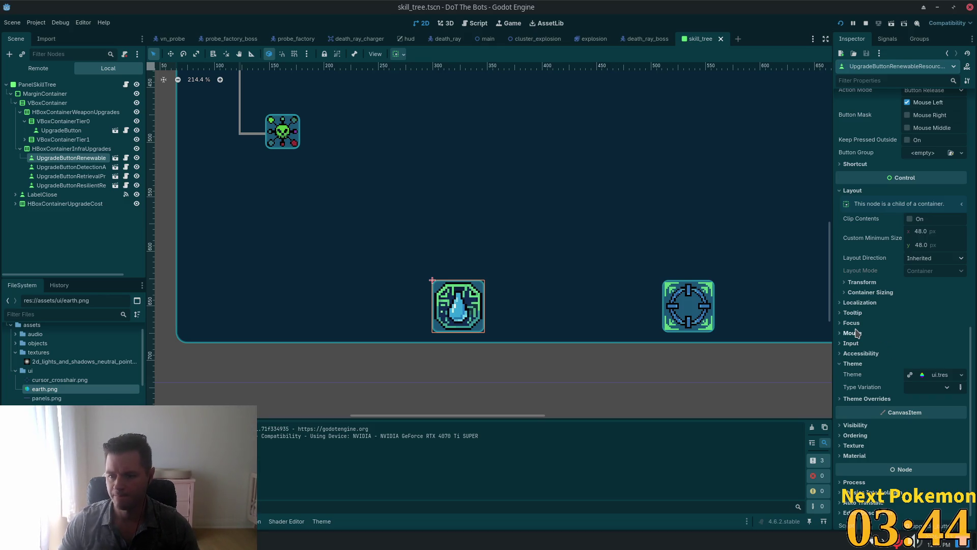
click(847, 399)
scroll(879, 382, down, 2)
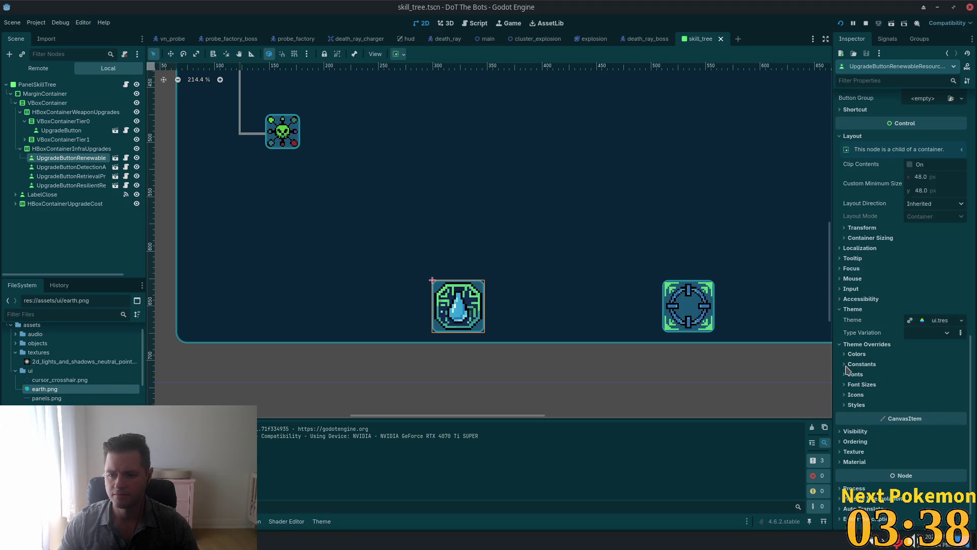
- Enable the Outline Size constant override and raise it through 2, 5, 6, 9 to 10
click(849, 365)
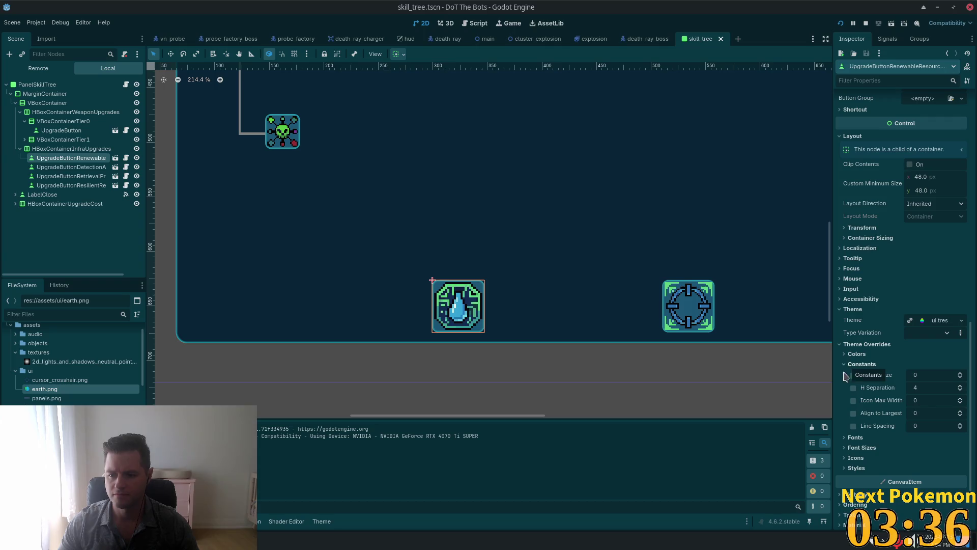
text(2)
key(Return)
text(5)
key(Return)
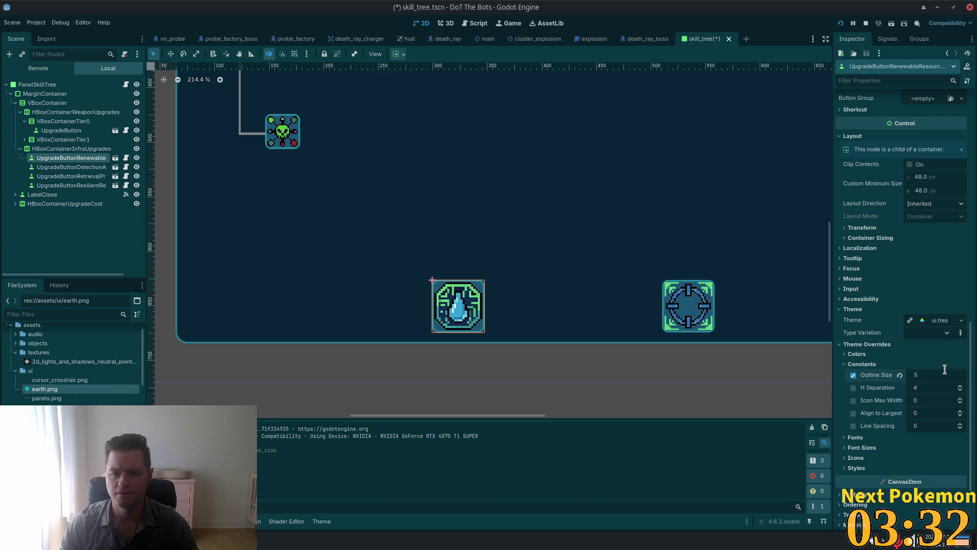
text(6)
key(Return)
text(9)
key(Return)
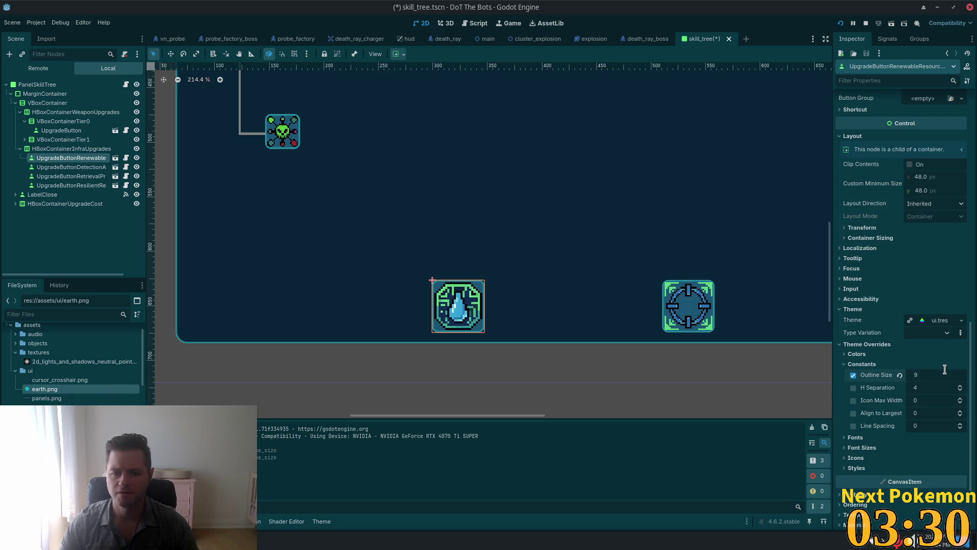
text(10)
key(Return)
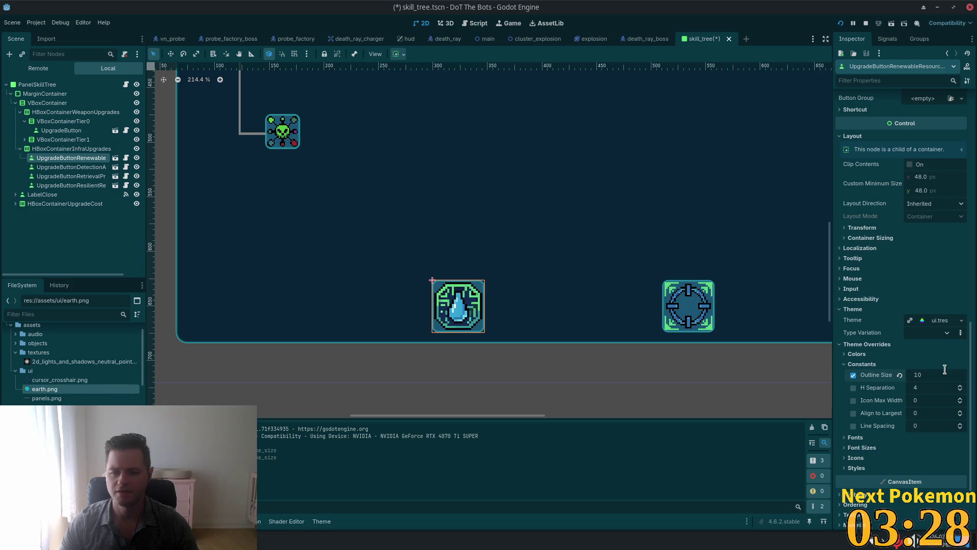
- Expand the Colors overrides and switch the Outline Size override off, dropping it to 0
click(857, 354)
scroll(931, 378, down, 4)
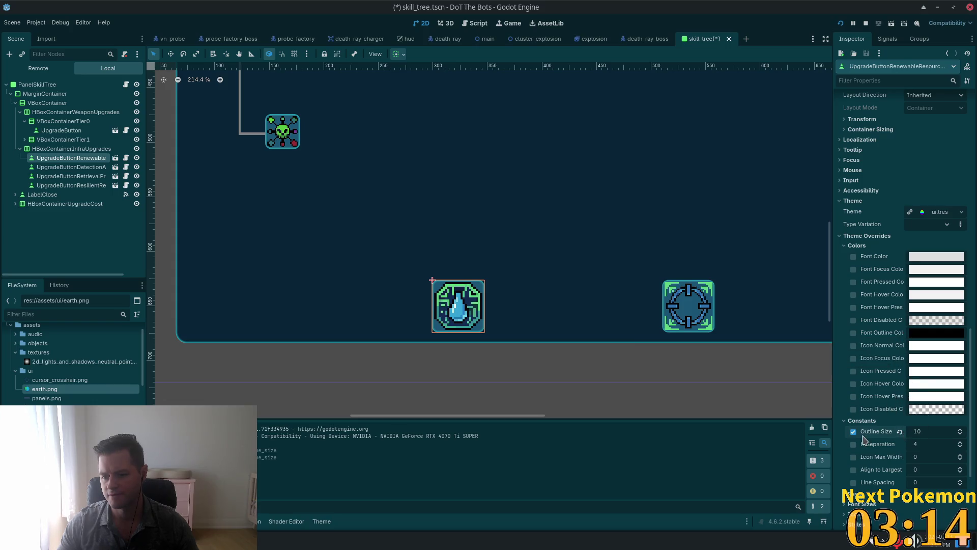
click(900, 432)
- Expand Icons and Styles overrides to see the Normal StyleBox and StyleBoxFlat slots for Pressed, Hover, Disabled, Focus
scroll(865, 438, down, 2)
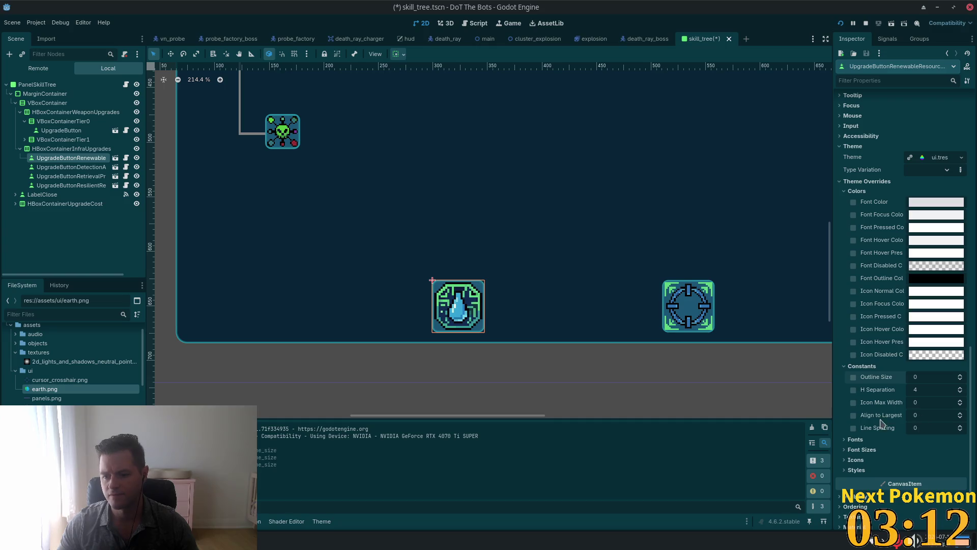
scroll(882, 375, up, 6)
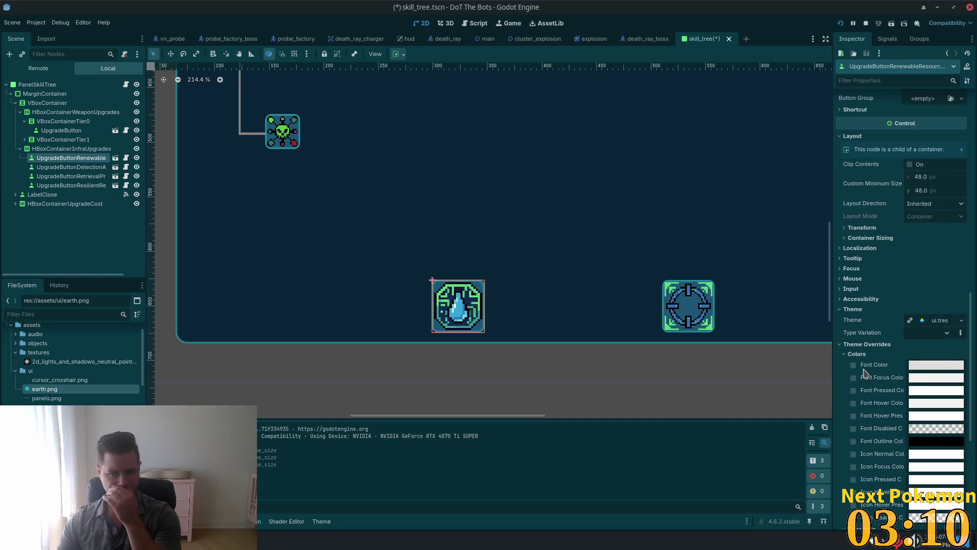
scroll(883, 375, down, 8)
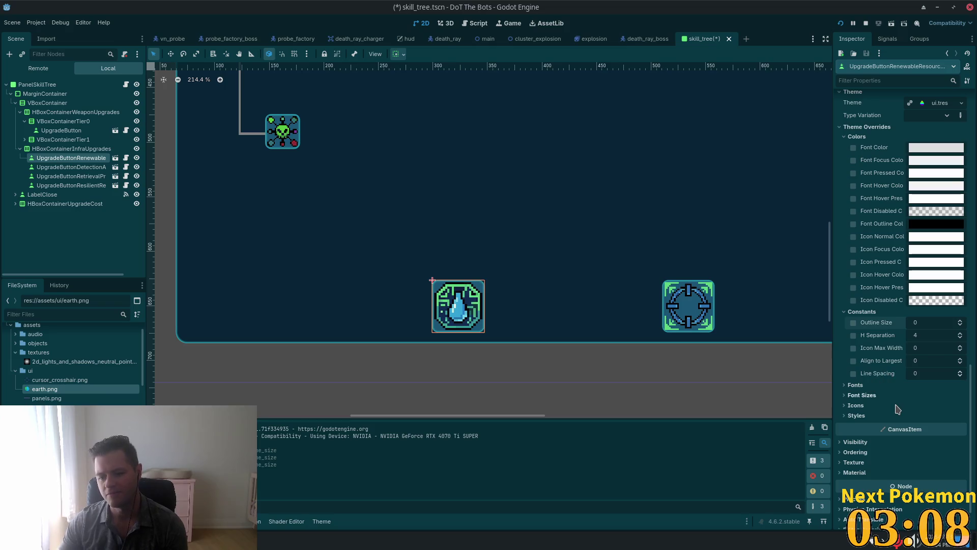
click(863, 406)
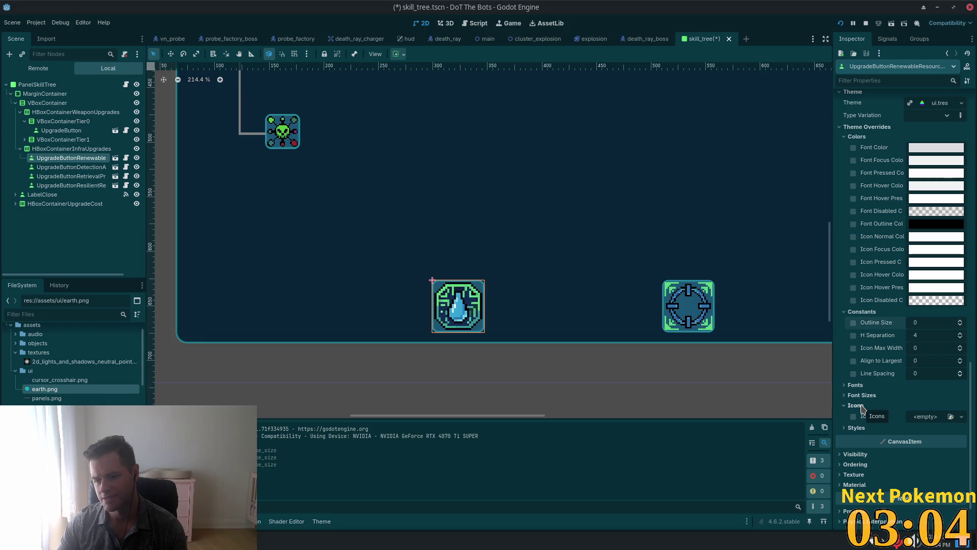
click(857, 428)
scroll(900, 405, down, 6)
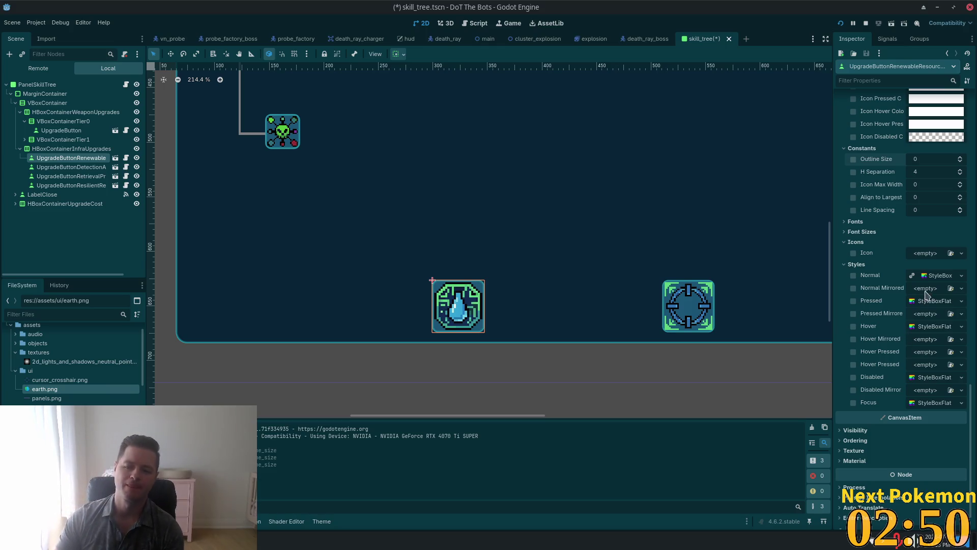
- Try a New StyleBoxFlat on the renewable button's Normal style, then undo it so Normal stays empty
click(960, 278)
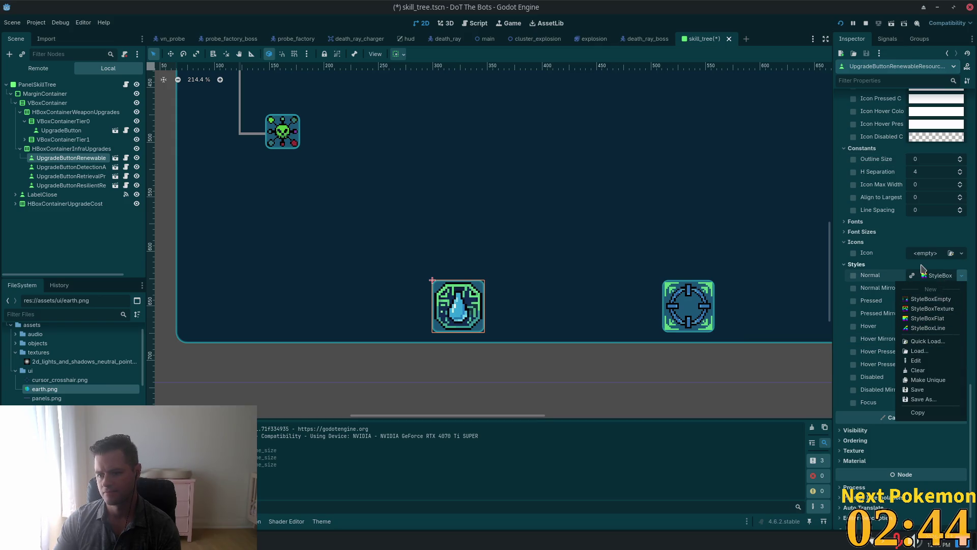
click(945, 279)
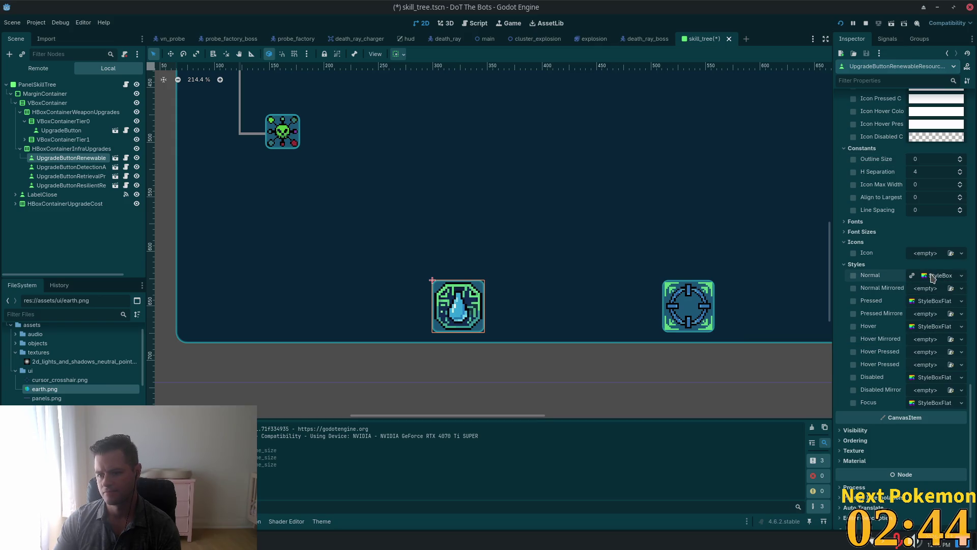
click(962, 277)
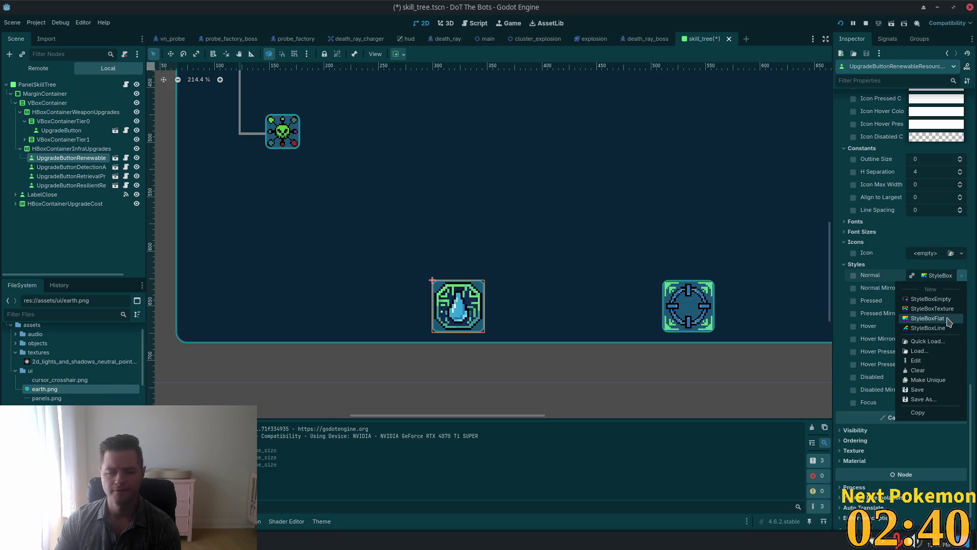
click(948, 321)
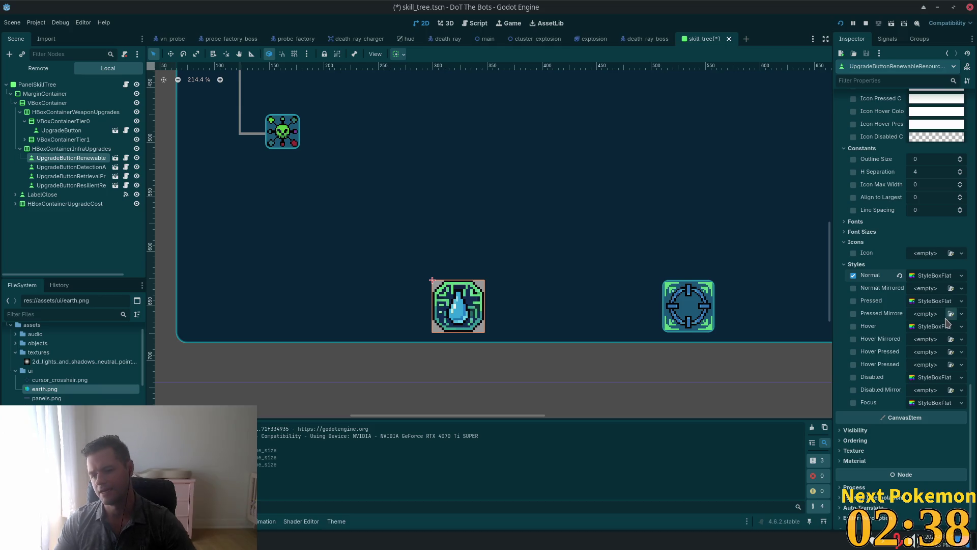
key(ctrl+z)
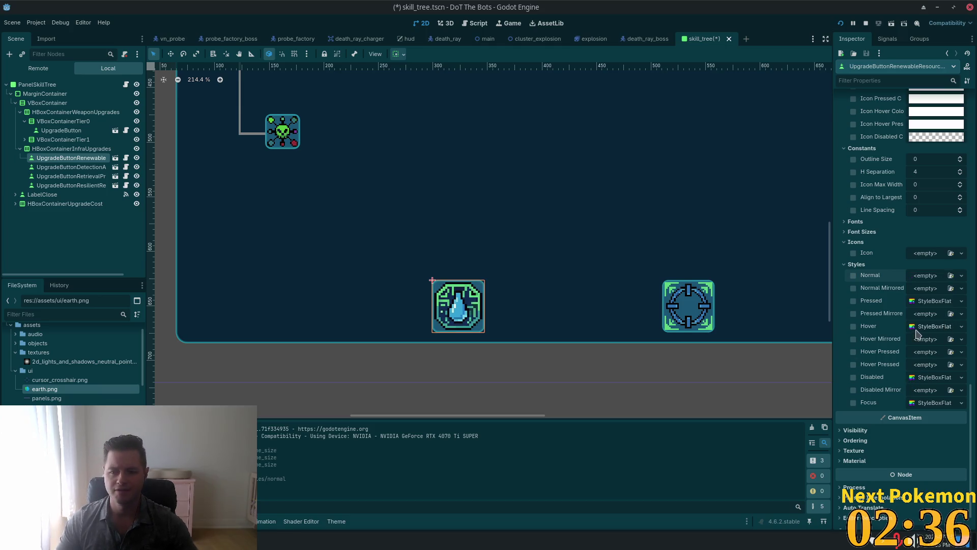
scroll(911, 334, up, 5)
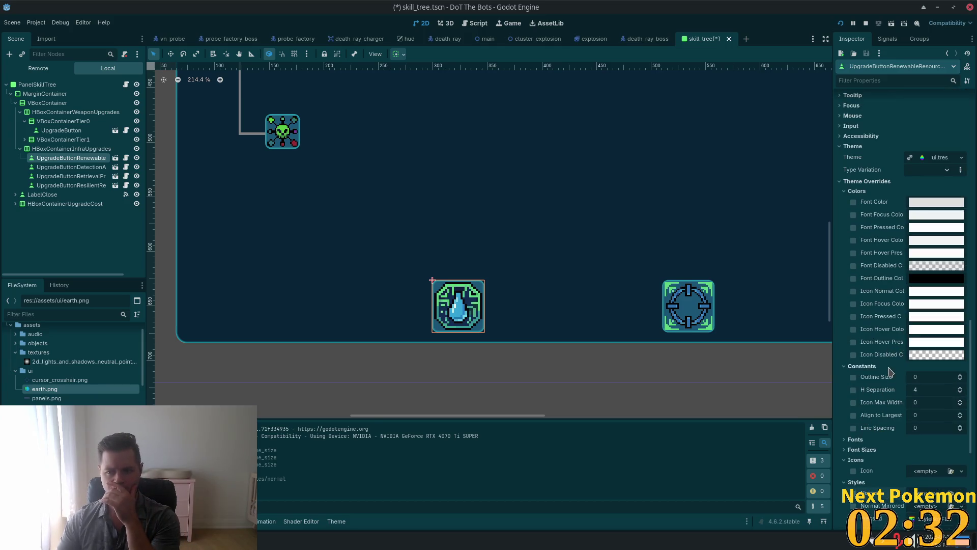
scroll(890, 367, up, 4)
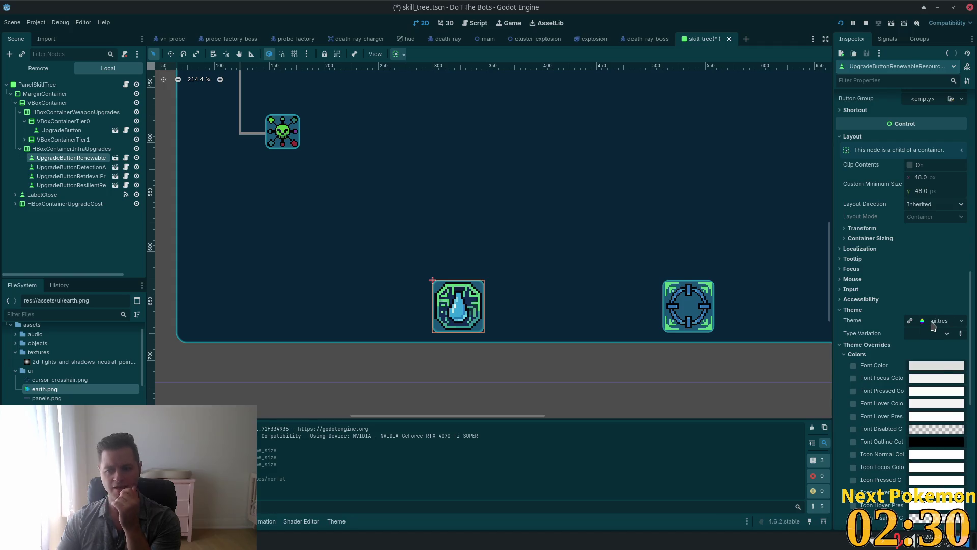
- Open the ui.tres theme in the Theme editor with Type kept on Button, and collapse its properties
click(939, 320)
click(772, 396)
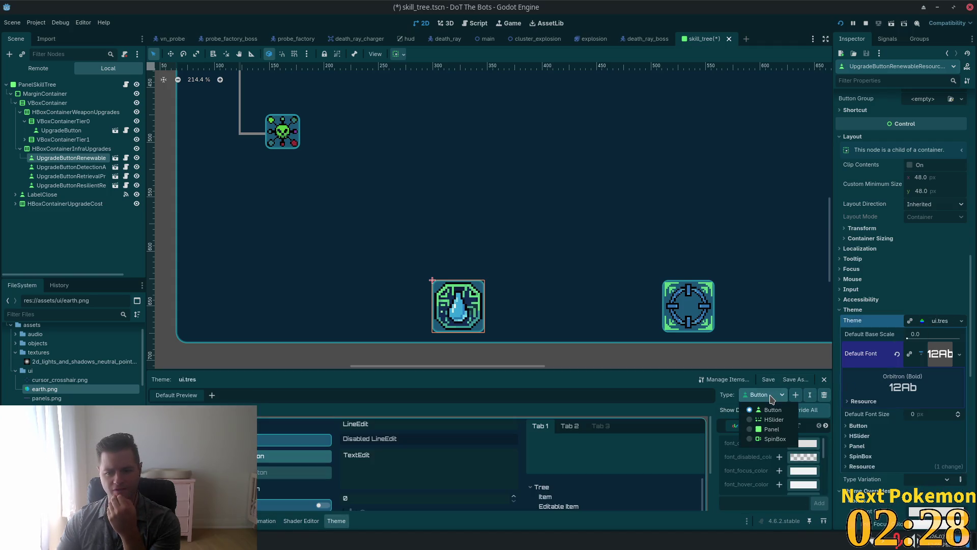
click(770, 396)
scroll(768, 463, down, 1)
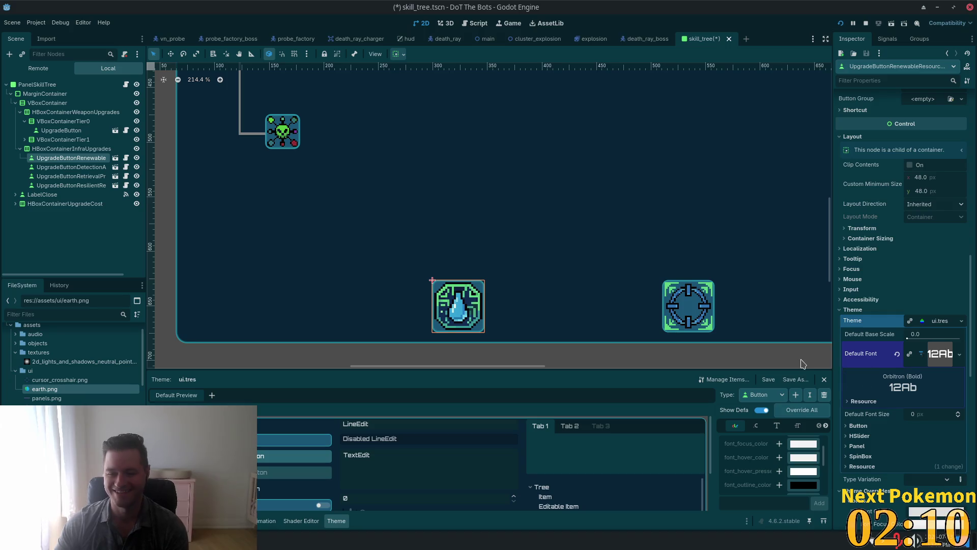
click(848, 310)
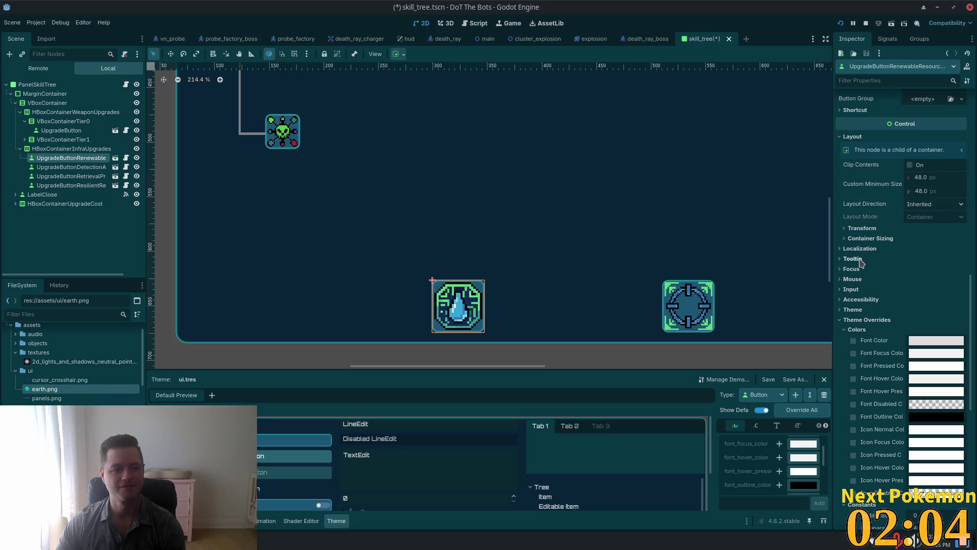
- Zoom out and pan the canvas to show more of the skill-tree icons
scroll(865, 269, up, 2)
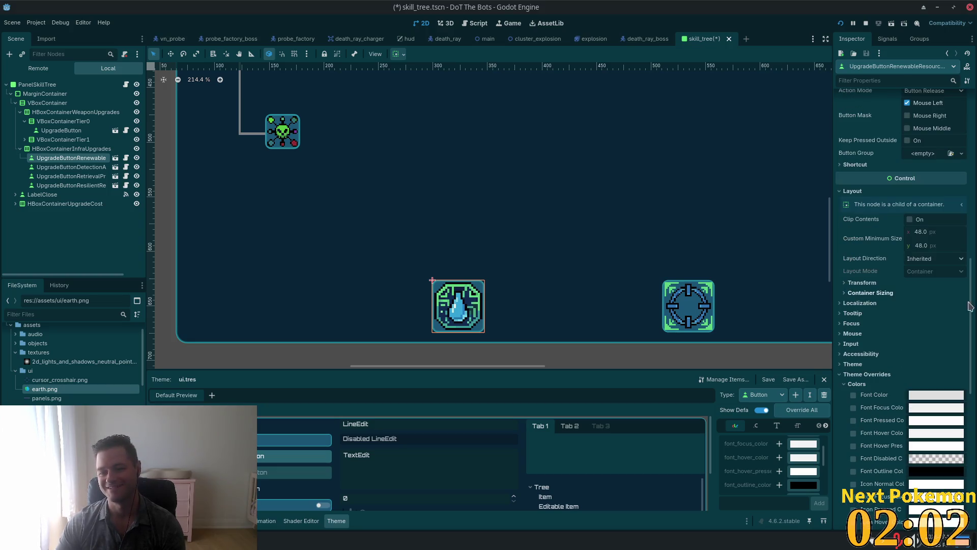
scroll(856, 316, up, 2)
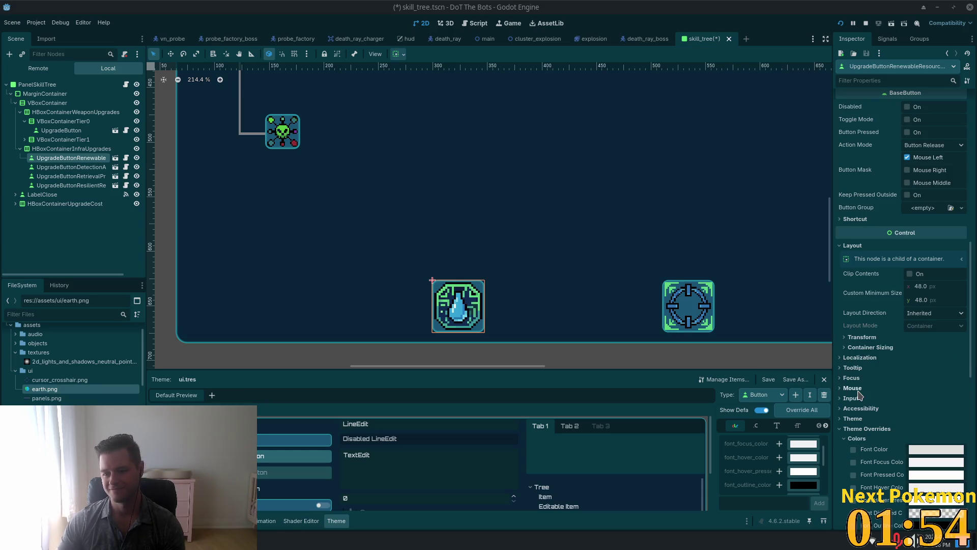
scroll(854, 367, up, 10)
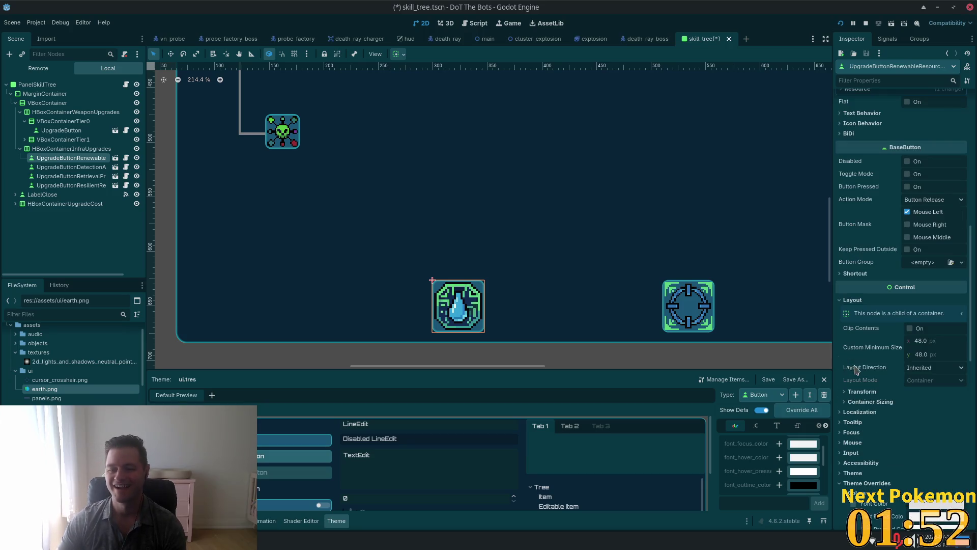
scroll(890, 375, up, 3)
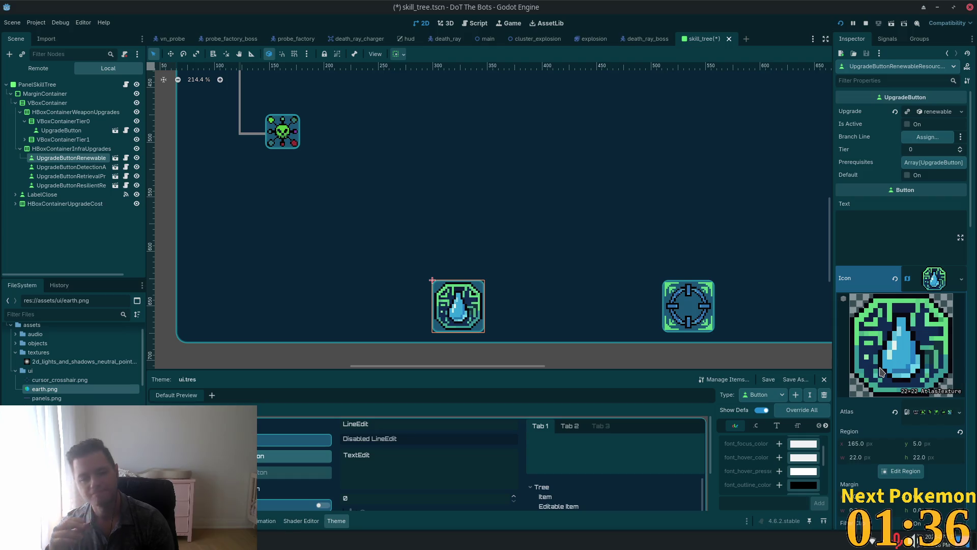
scroll(682, 300, down, 3)
scroll(646, 225, down, 3)
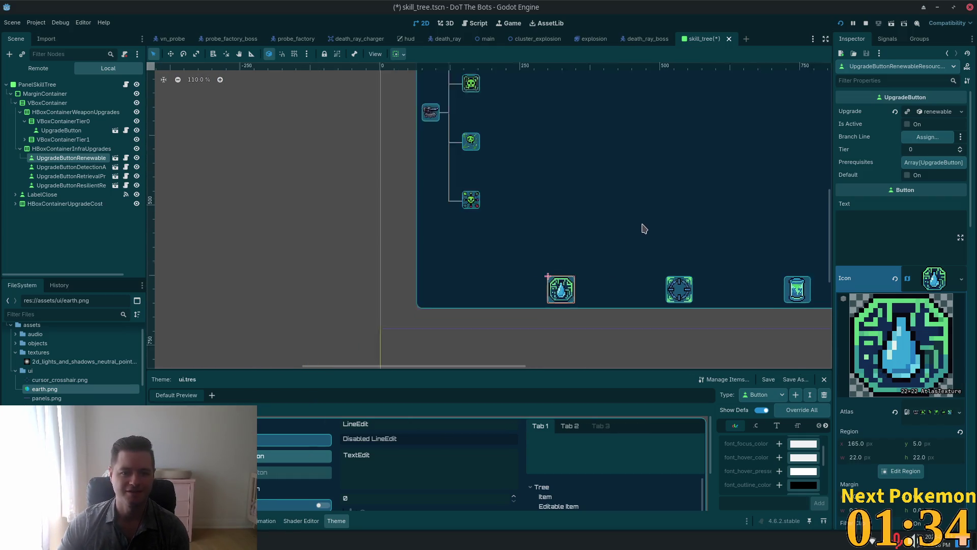
drag(715, 224, 584, 257)
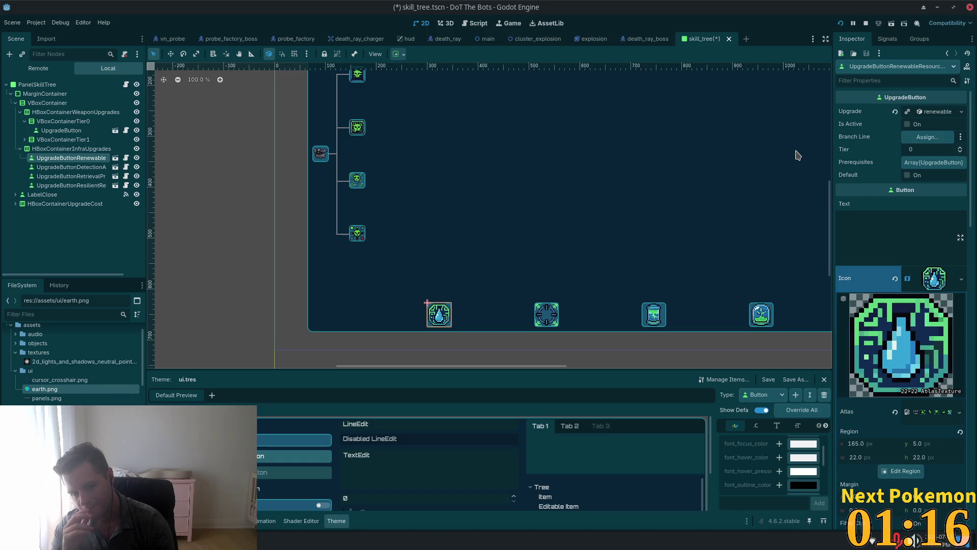
- Open upgrade_button.tscn from the UpgradeButton instance and frame the skull button in view
click(115, 167)
key(shift+f)
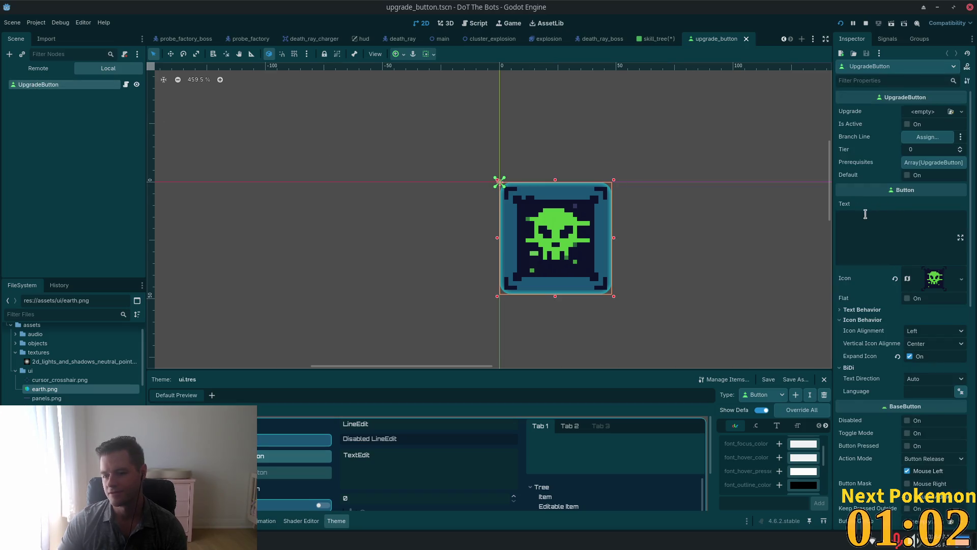
scroll(866, 220, down, 5)
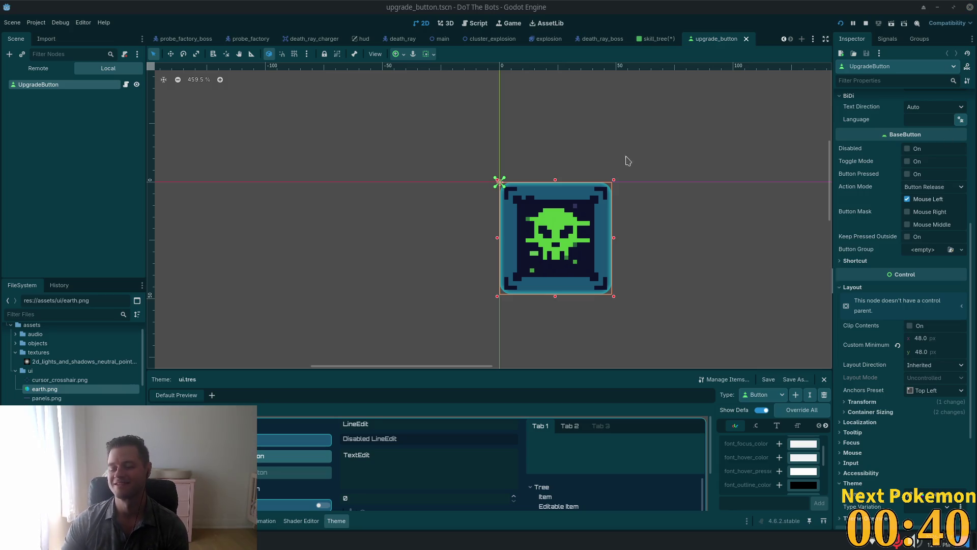
scroll(581, 184, up, 1)
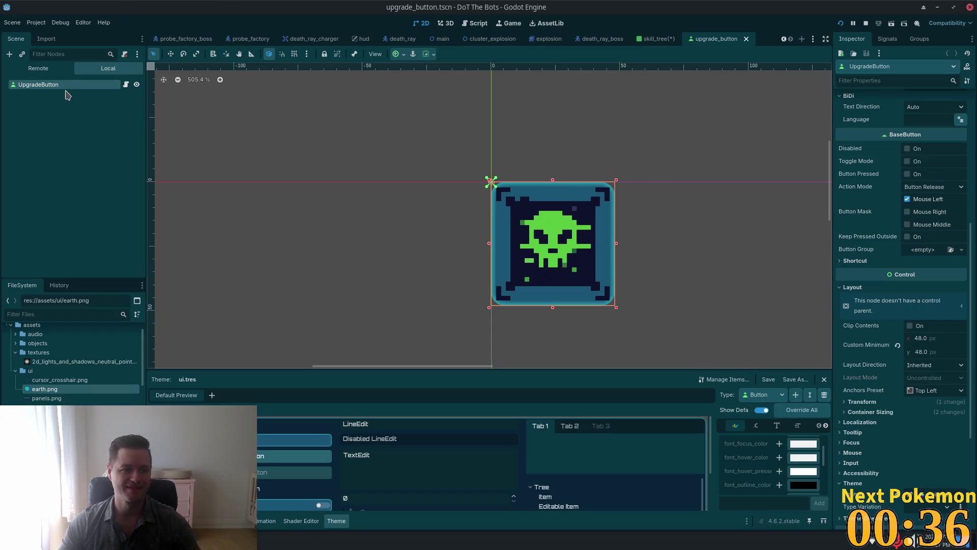
click(26, 88)
- Add a Line2D child under UpgradeButton, then switch to the skill_tree scene
key(ctrl+a)
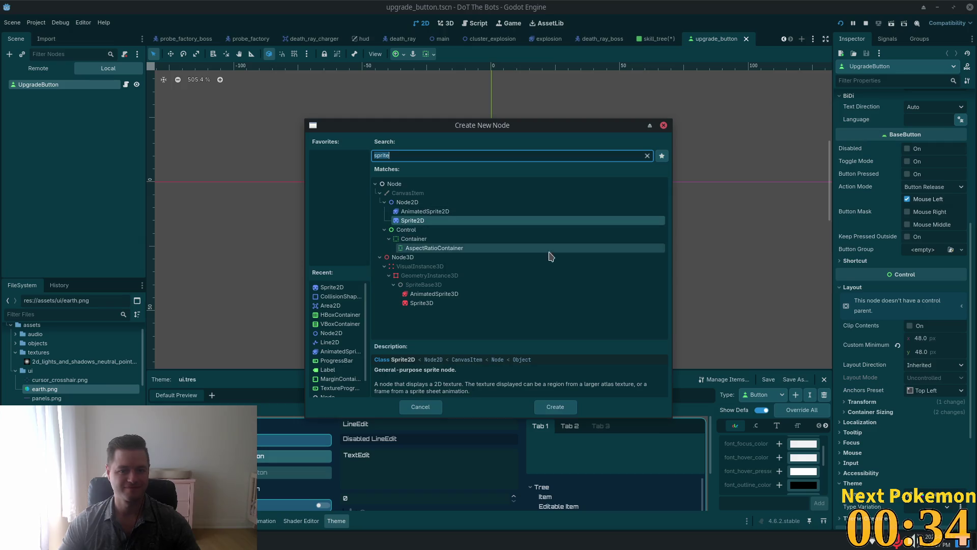
text(line2d)
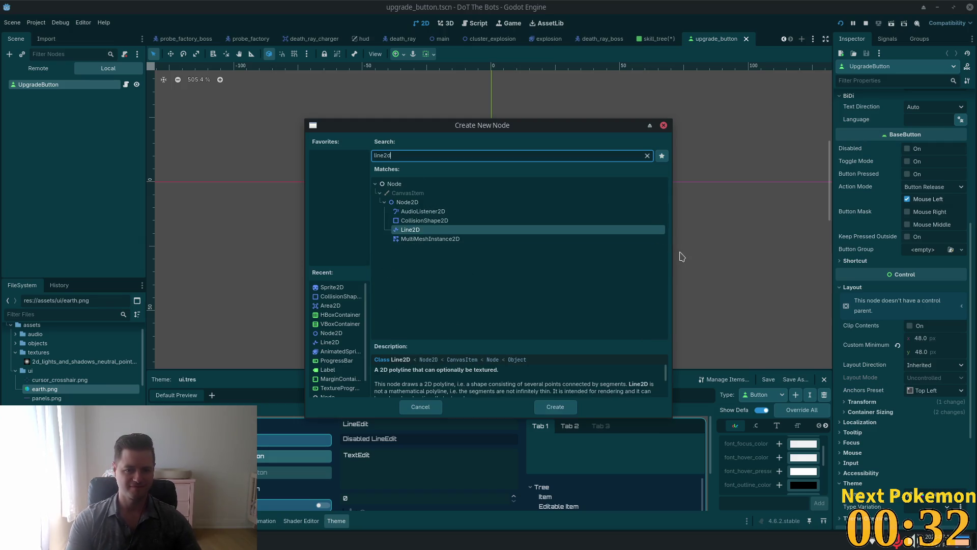
key(Return)
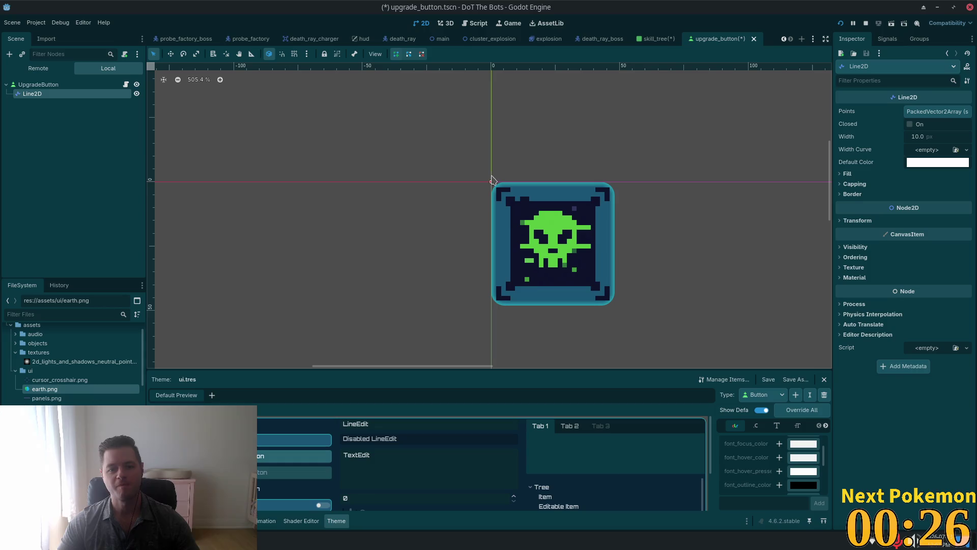
scroll(517, 198, up, 5)
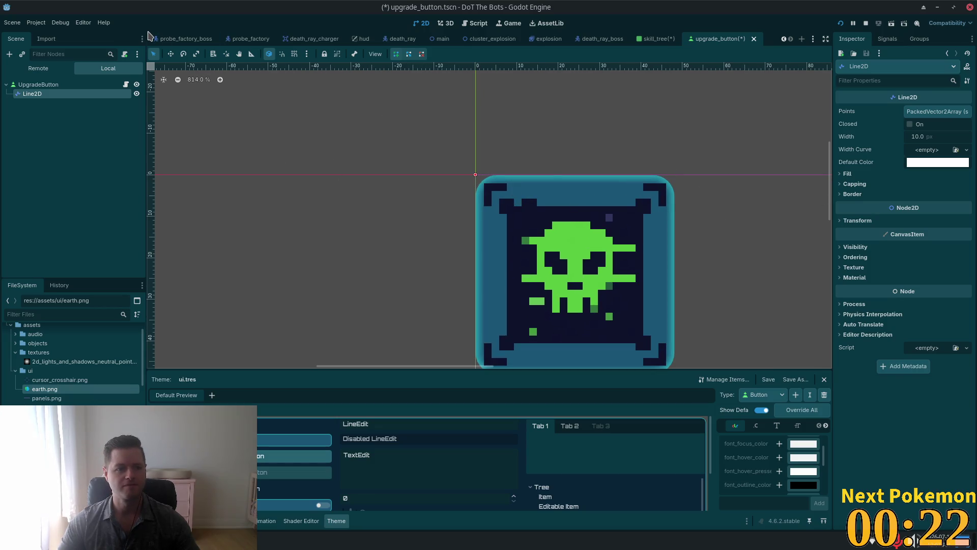
click(653, 40)
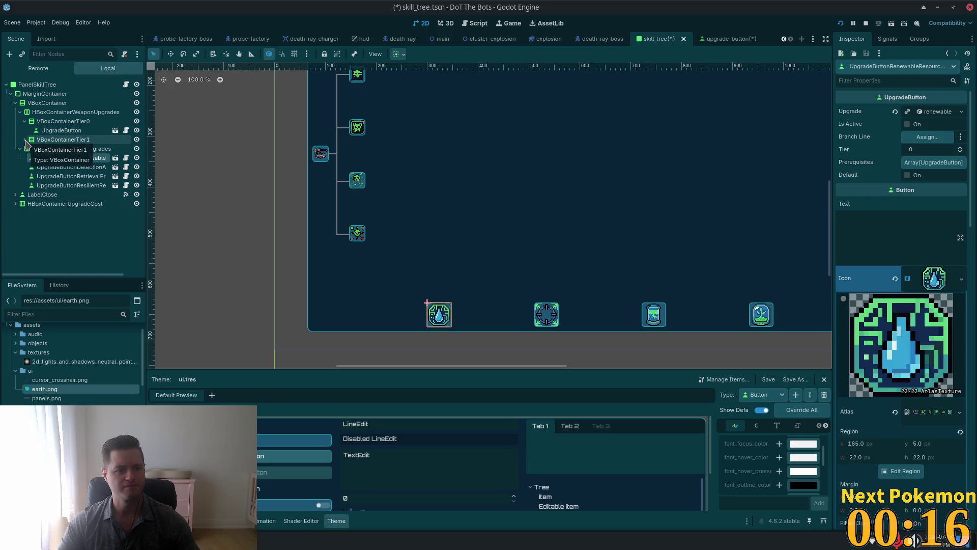
- Inspect an existing Line2D outline under VBoxContainerTier1, then return to the upgrade_button scene
click(25, 140)
click(44, 159)
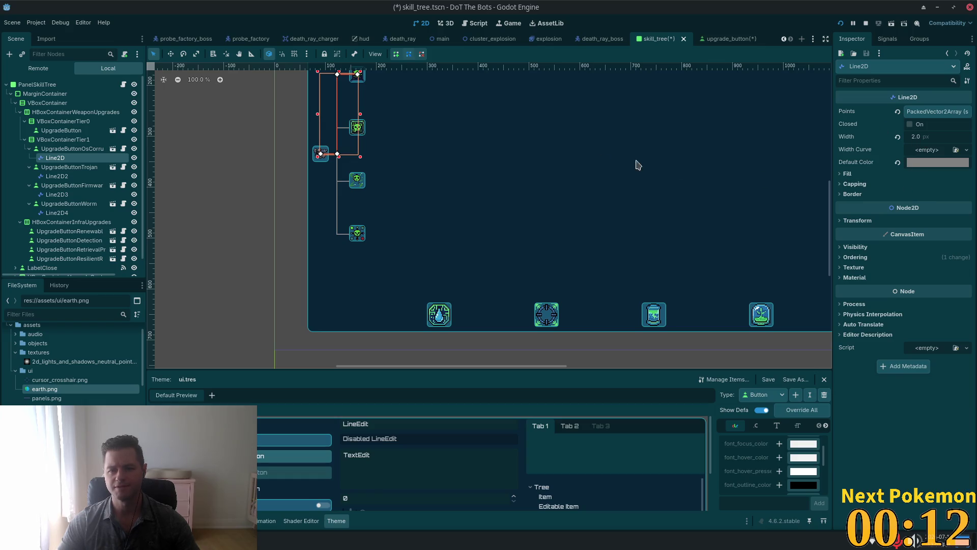
scroll(520, 137, up, 4)
scroll(524, 135, down, 5)
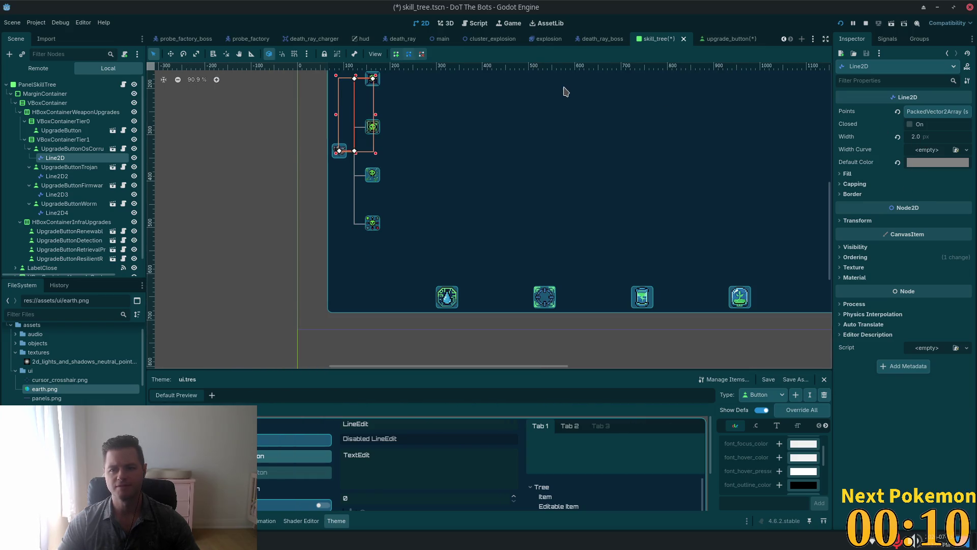
click(720, 38)
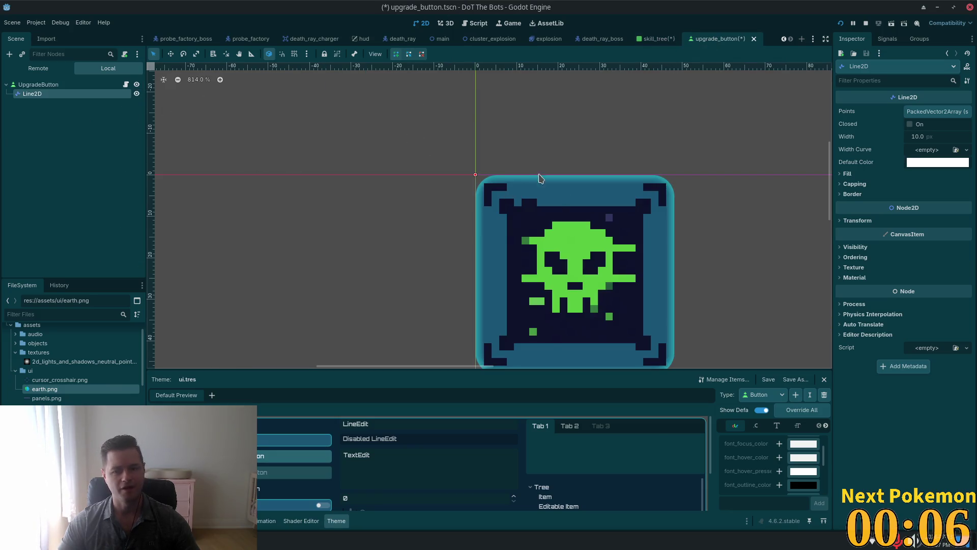
click(80, 85)
- Place the Line2D's first point at the skull icon's top-left corner
click(65, 93)
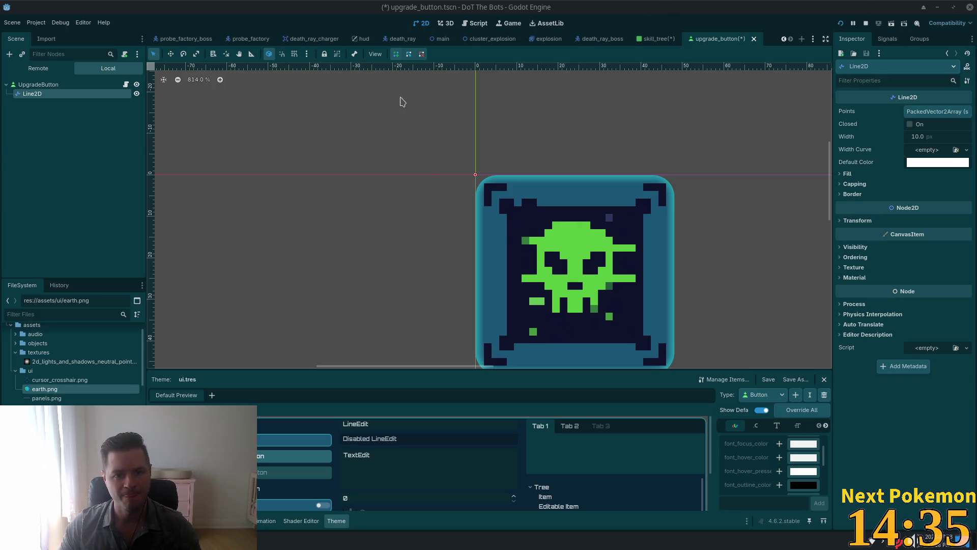
click(475, 175)
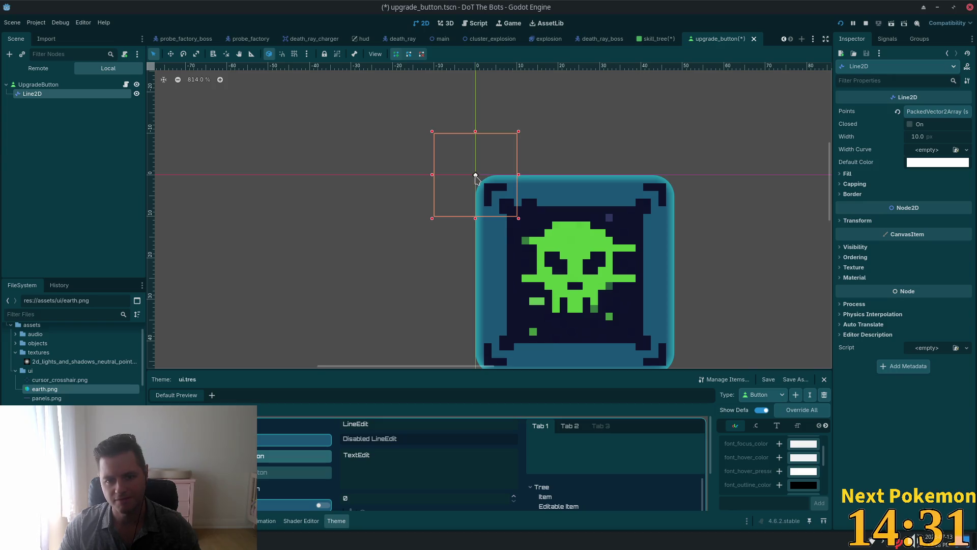
- Trace the outline through the top-right, bottom-right and bottom-left corners and back to the top-left
click(674, 175)
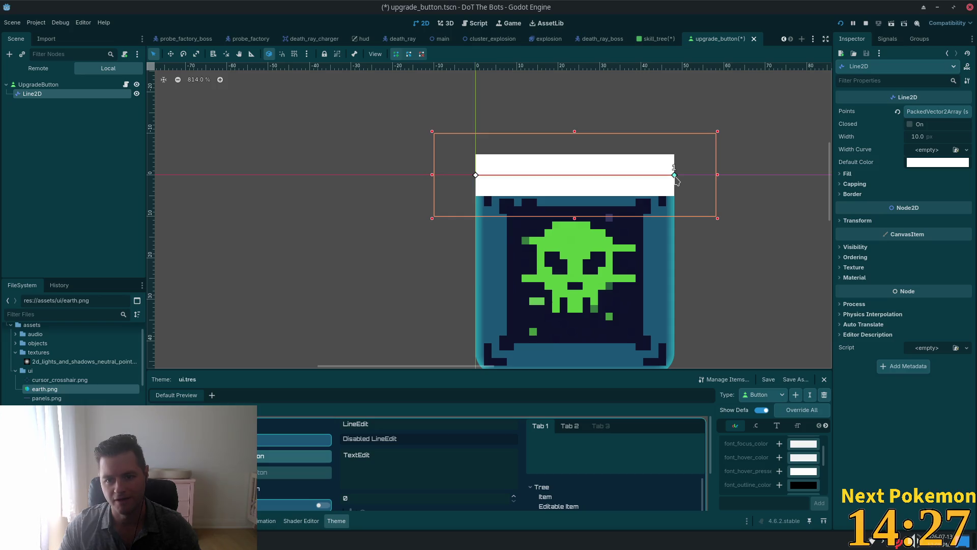
scroll(696, 305, down, 3)
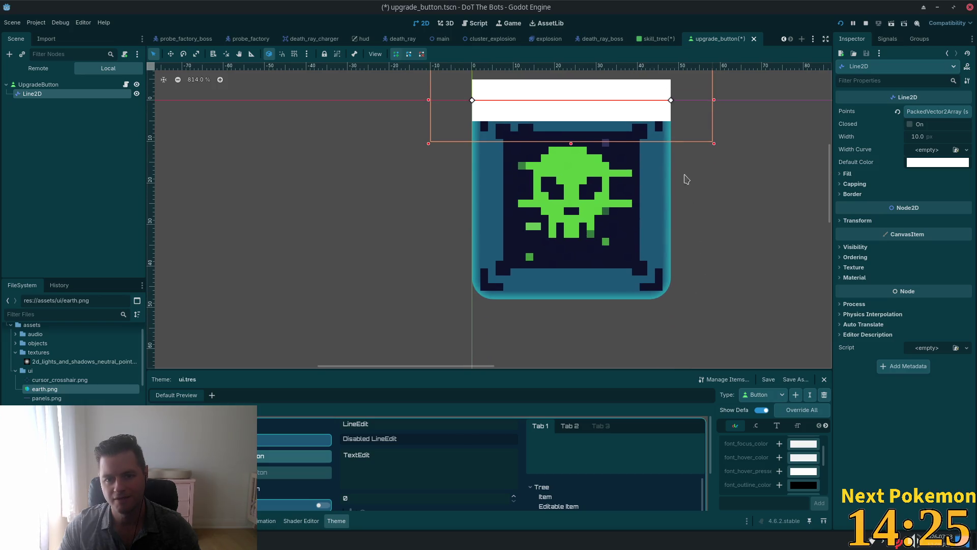
click(678, 303)
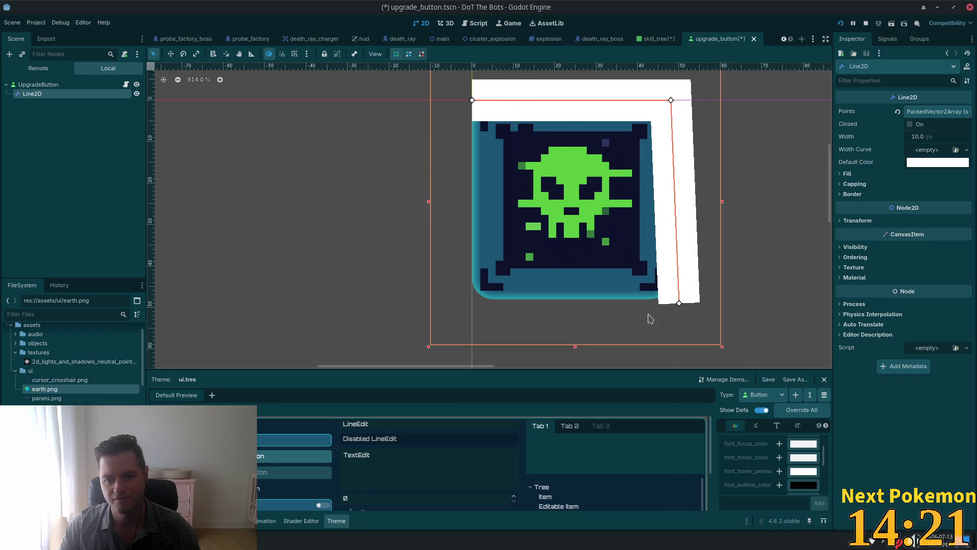
click(451, 308)
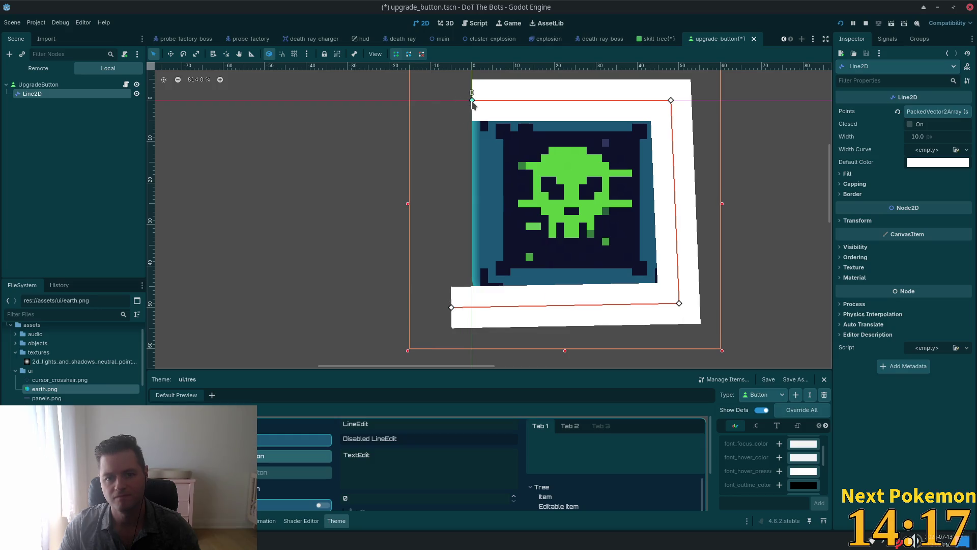
click(459, 100)
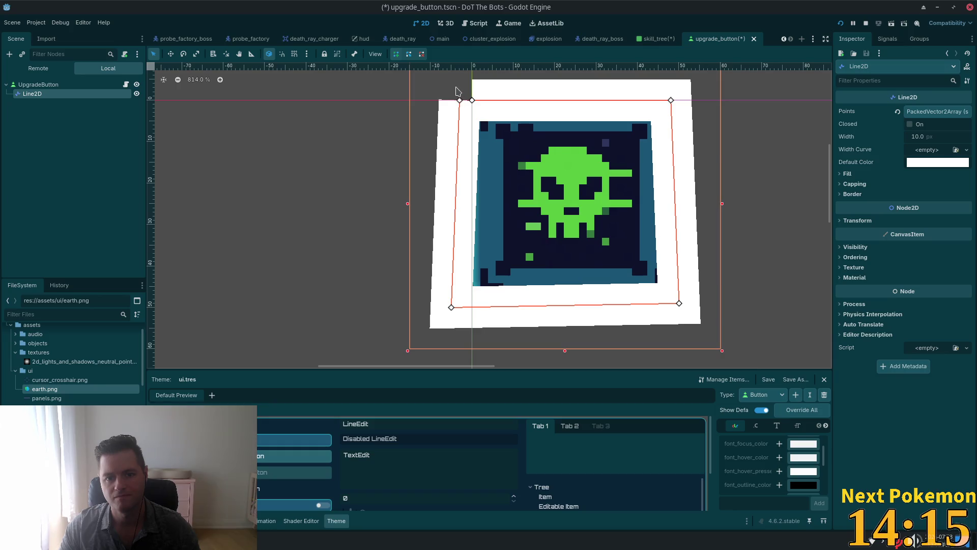
click(456, 87)
right_click(456, 88)
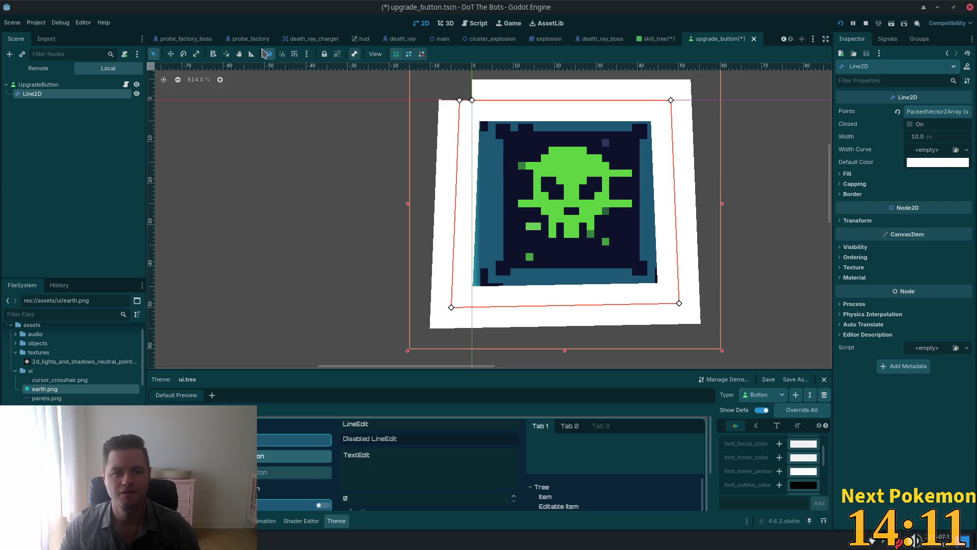
mouse_move(461, 103)
mouse_down()
mouse_move(466, 85)
mouse_move(451, 83)
mouse_up()
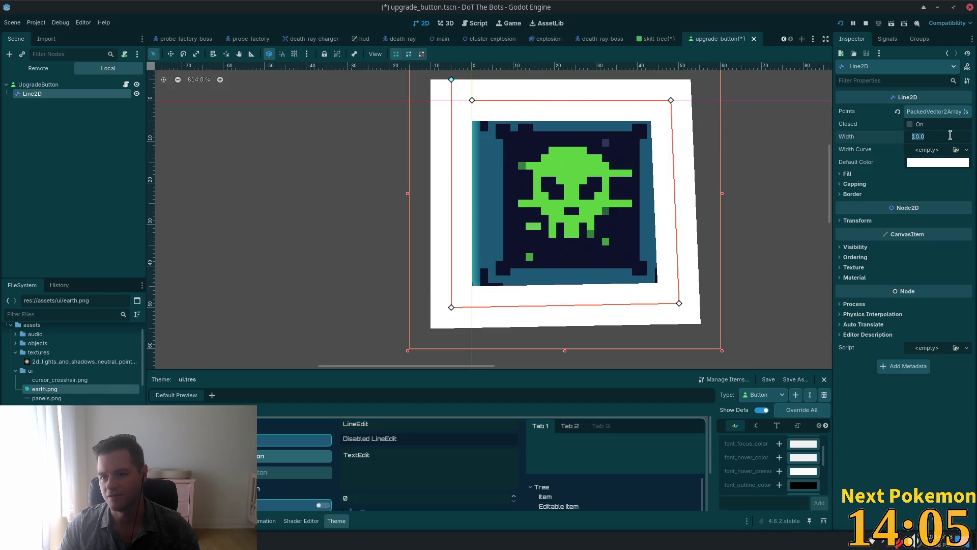
- Set the Line2D width to 2 and turn off Z as Relative so it draws behind the button
click(954, 140)
text(20)
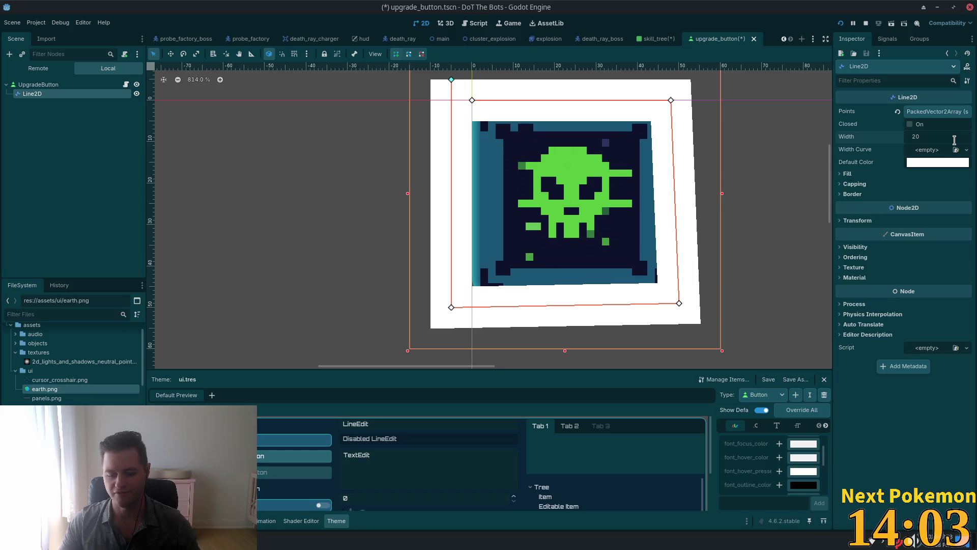
key(Tab)
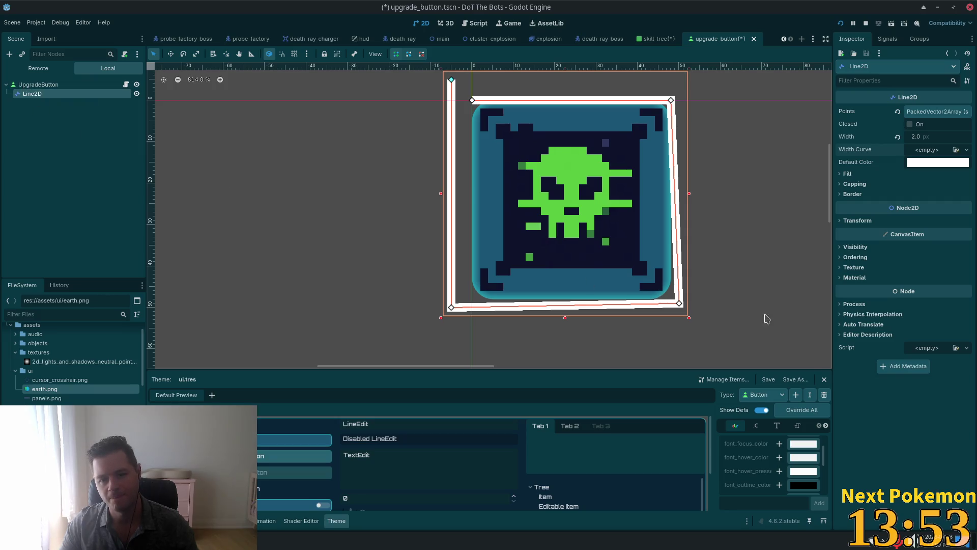
click(845, 258)
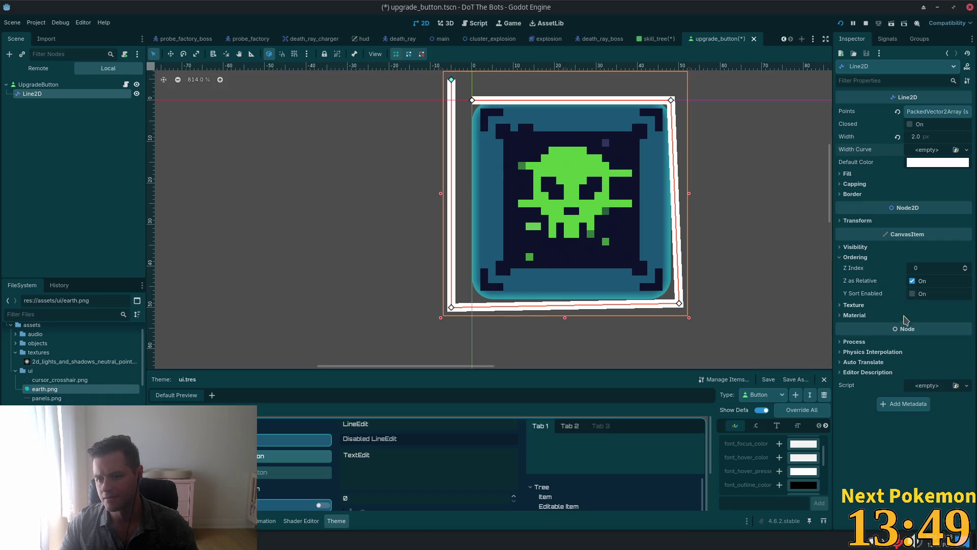
click(912, 282)
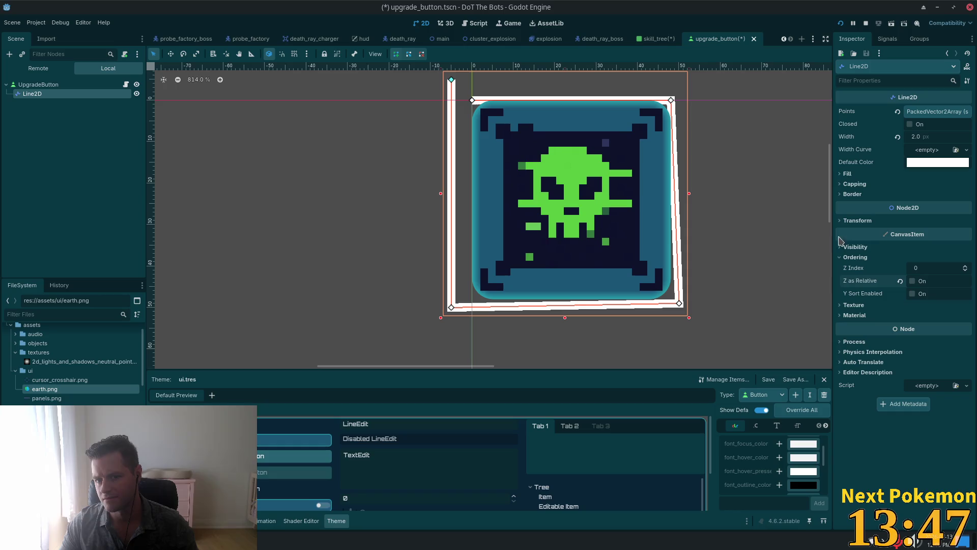
- Drag the bottom-right, bottom-left and top-left corners tight against the skull icon
drag(679, 308, 670, 302)
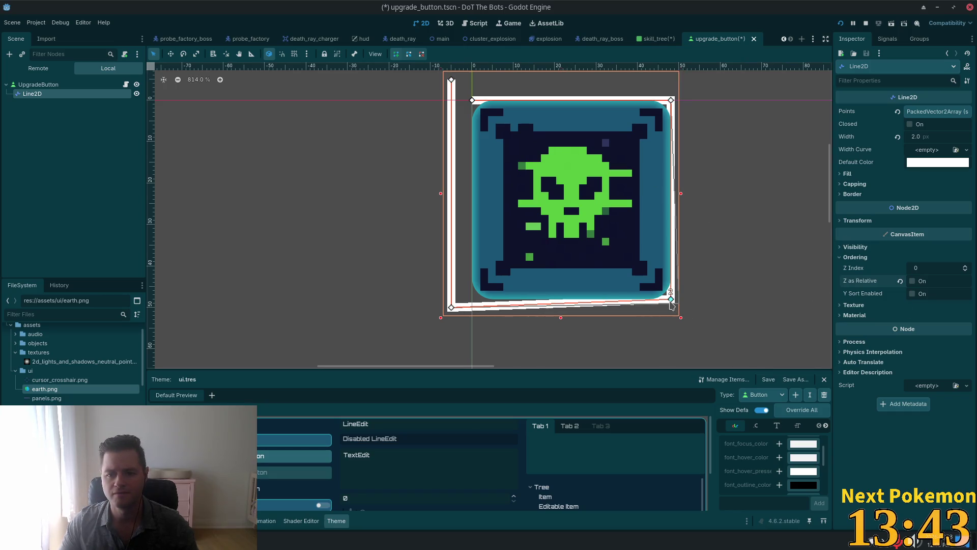
drag(451, 309, 472, 302)
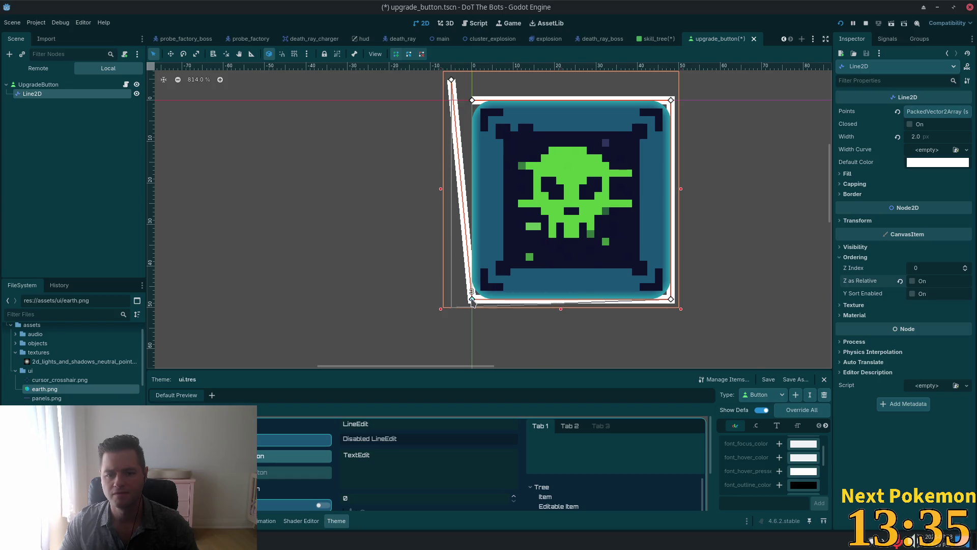
drag(472, 301, 468, 301)
mouse_move(451, 80)
mouse_down()
mouse_move(472, 101)
mouse_move(464, 101)
mouse_move(480, 92)
mouse_move(470, 105)
mouse_up()
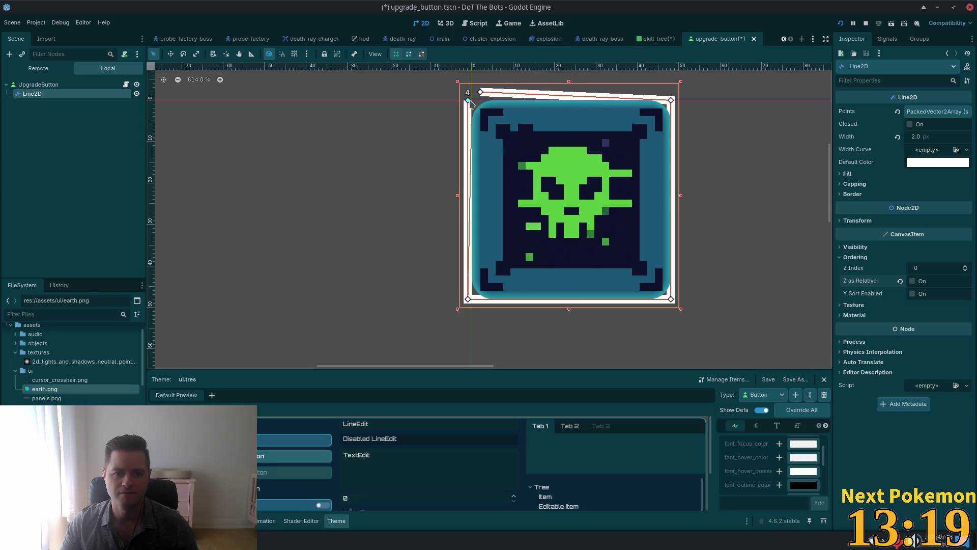